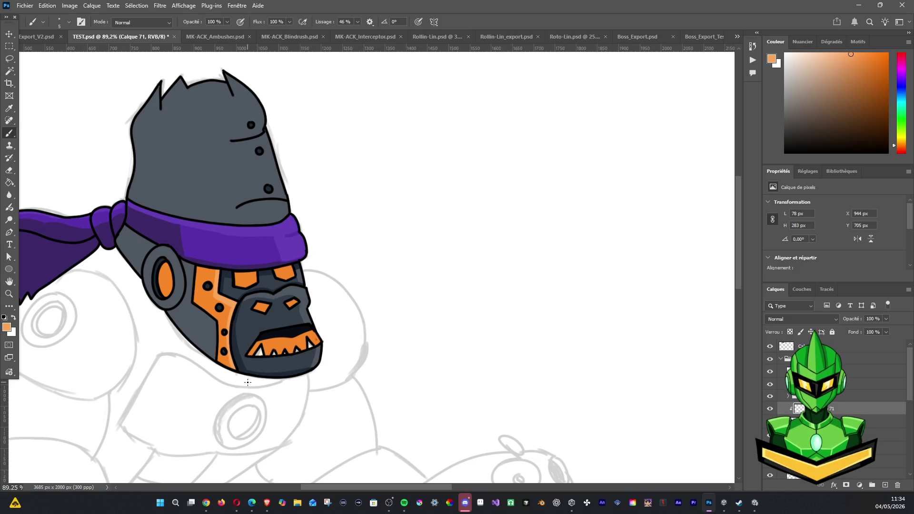
Paint a shading stroke near the top of the gorilla's jaw on Layer 71.
{"action": "left_click_drag", "start_coordinate": [259, 288], "coordinate": [255, 271]}
{"action": "key", "text": "alt+Tab"}
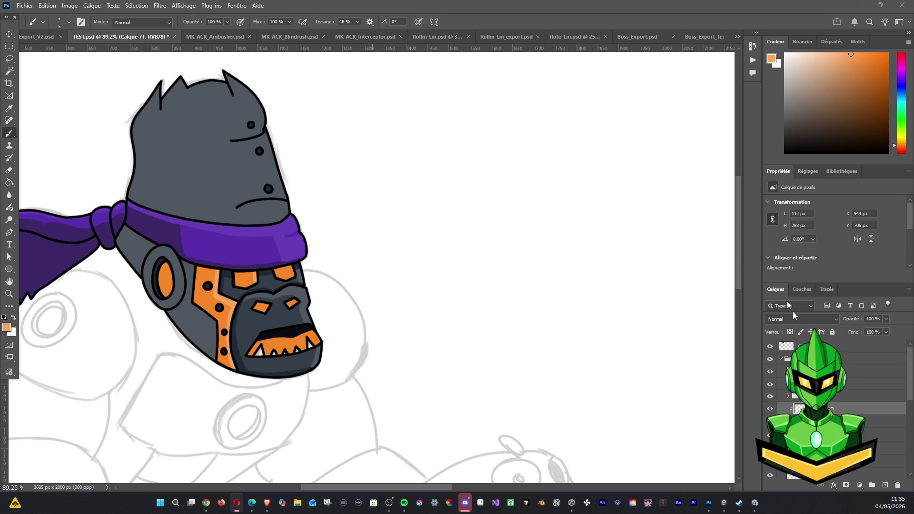
{"action": "left_click", "coordinate": [809, 390]}
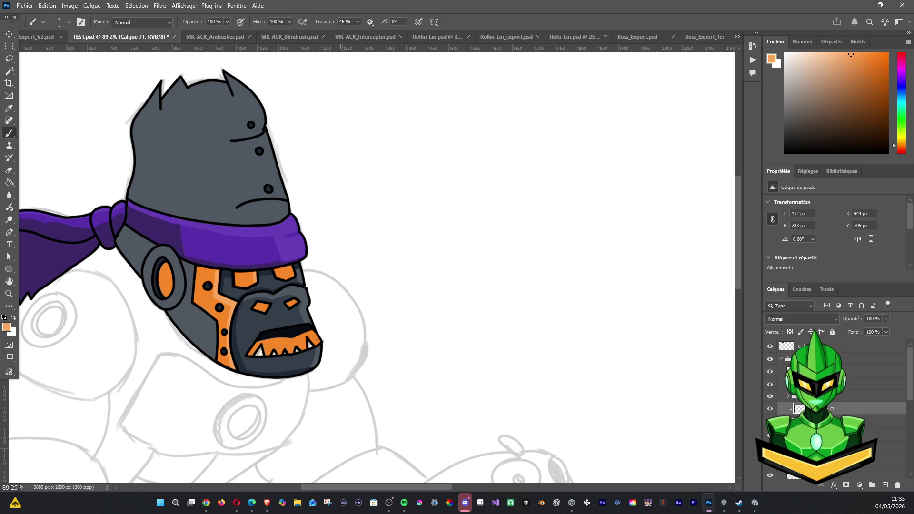
{"action": "key", "text": "alt+Tab"}
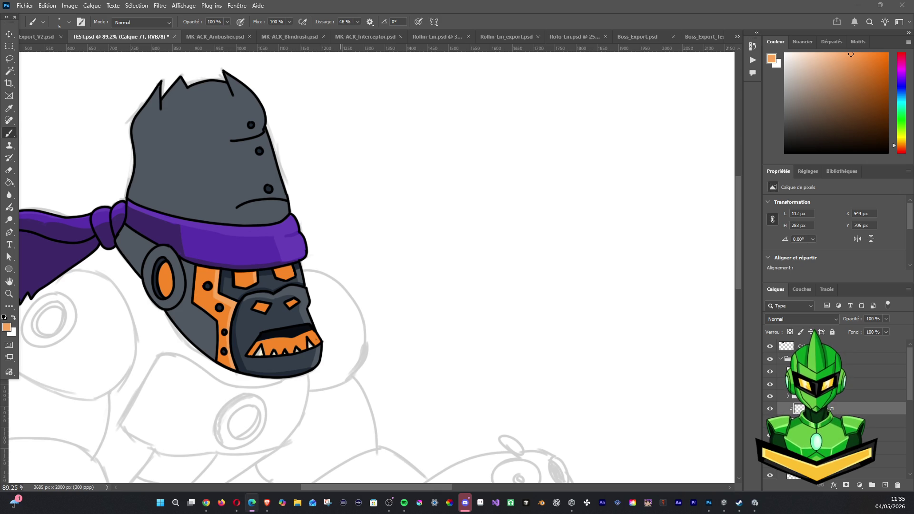
{"action": "key", "text": "alt+Tab"}
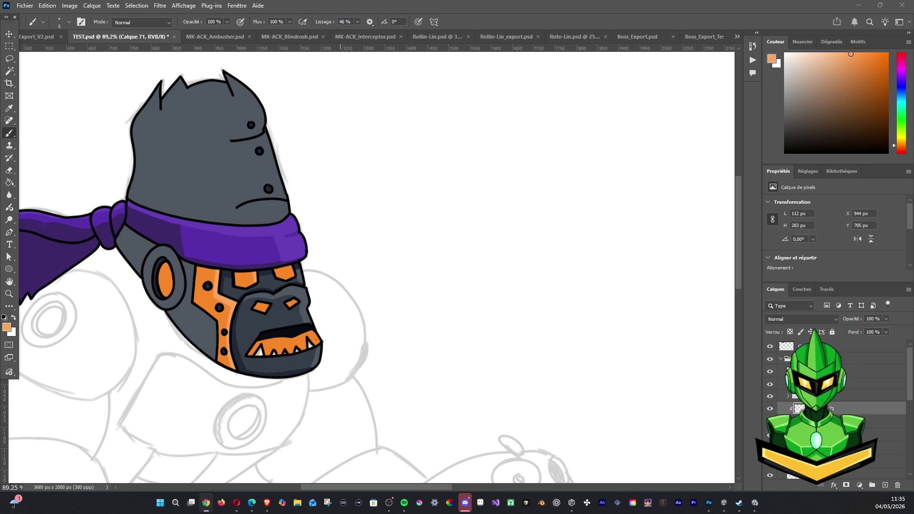
{"action": "key", "text": "alt+Tab"}
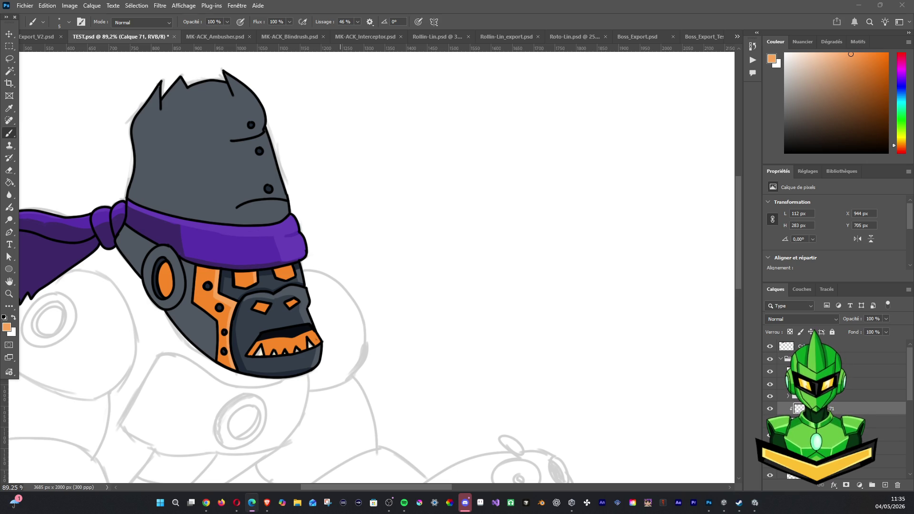
{"action": "left_click", "coordinate": [689, 430]}
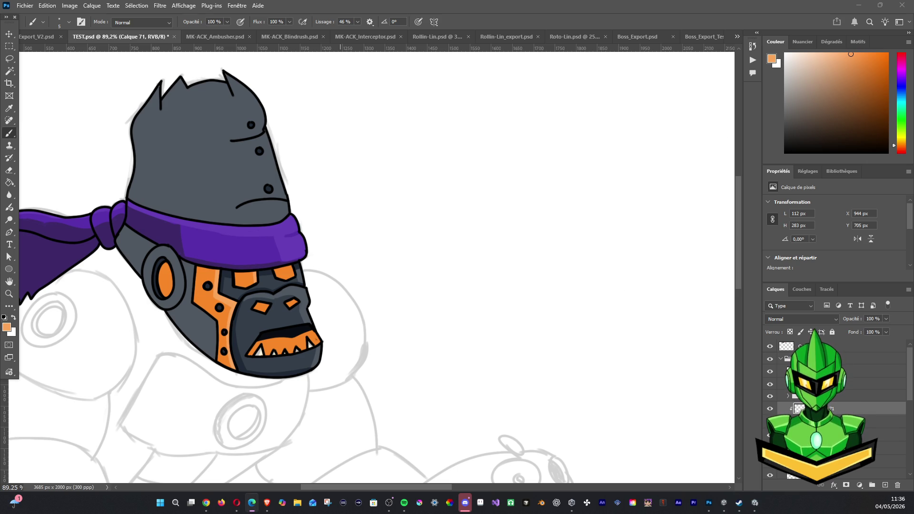
Toggle Layer 71's visibility off and on several times to compare the shading.
{"action": "left_click", "coordinate": [769, 409]}
{"action": "left_click", "coordinate": [770, 408]}
{"action": "left_click", "coordinate": [769, 409]}
{"action": "left_click", "coordinate": [770, 409]}
{"action": "left_click", "coordinate": [770, 409]}
{"action": "left_click", "coordinate": [770, 408]}
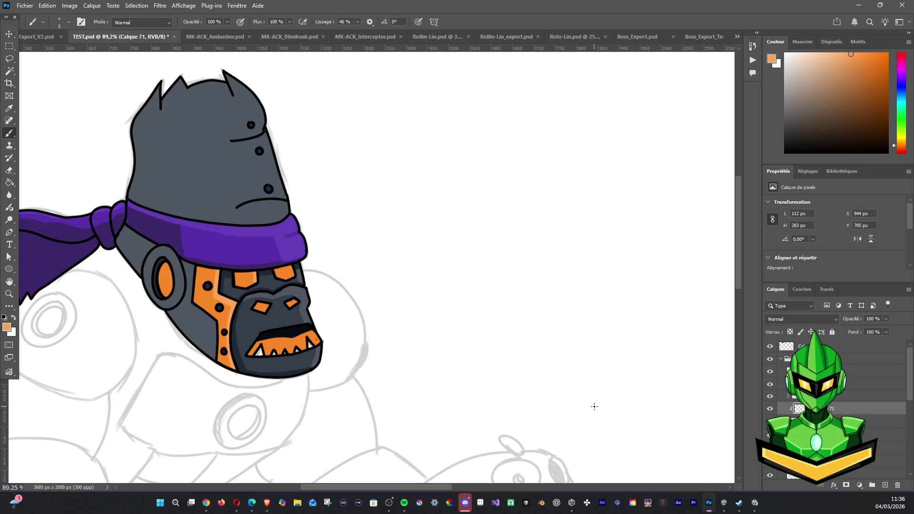
Shade over and around the gorilla's right eye and to the right of its mouth.
{"action": "left_click_drag", "start_coordinate": [291, 283], "coordinate": [311, 267]}
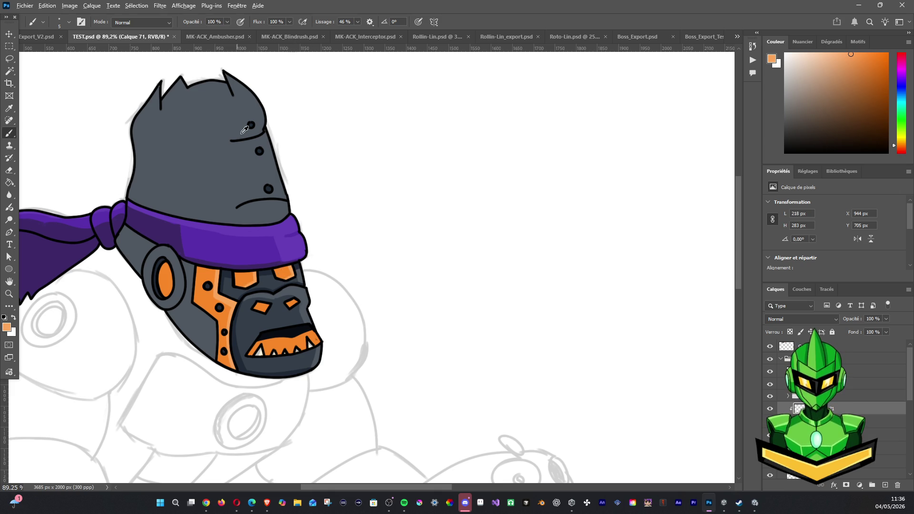
{"action": "scroll", "coordinate": [240, 129], "scroll_direction": "down", "scroll_amount": 3}
{"action": "scroll", "coordinate": [257, 171], "scroll_direction": "up", "scroll_amount": 1}
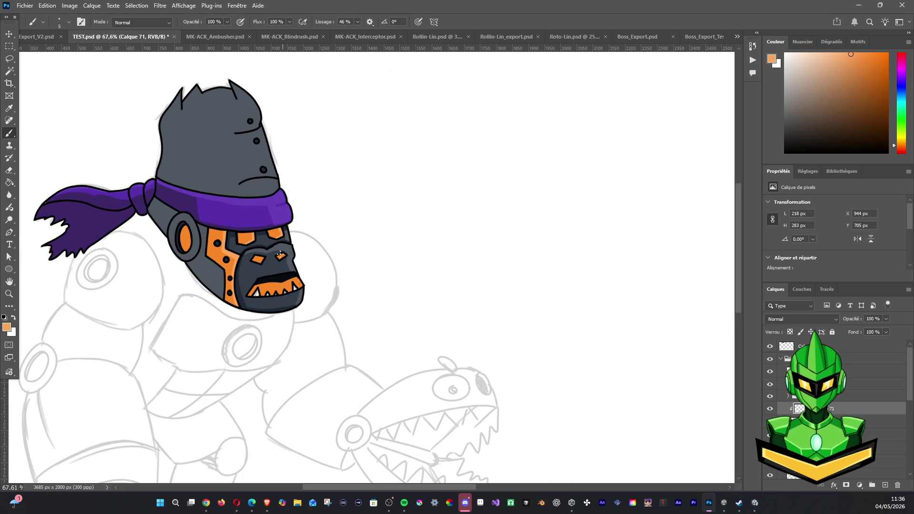
{"action": "left_click_drag", "start_coordinate": [281, 256], "coordinate": [293, 260]}
{"action": "left_click_drag", "start_coordinate": [296, 275], "coordinate": [290, 280]}
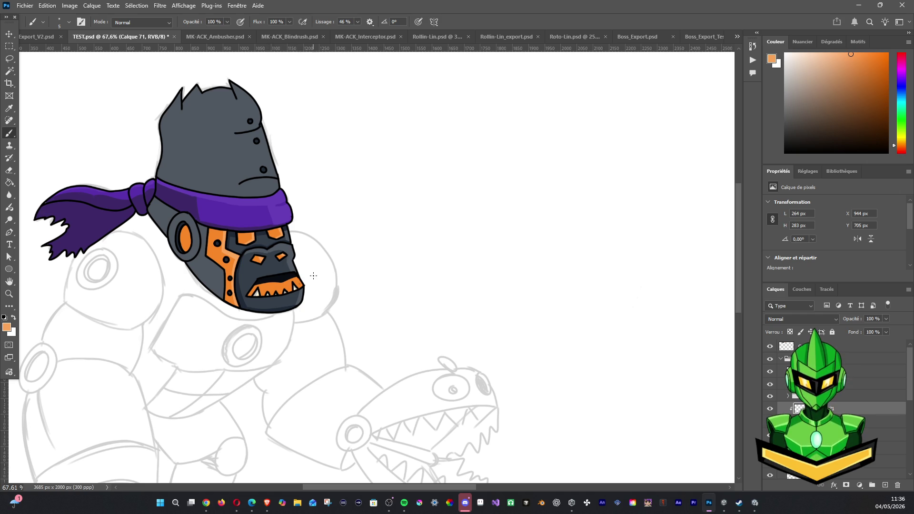
Reframe the view on the head and shade around the orange ear piece.
{"action": "scroll", "coordinate": [313, 276], "scroll_direction": "down", "scroll_amount": 1}
{"action": "scroll", "coordinate": [305, 257], "scroll_direction": "down", "scroll_amount": 4}
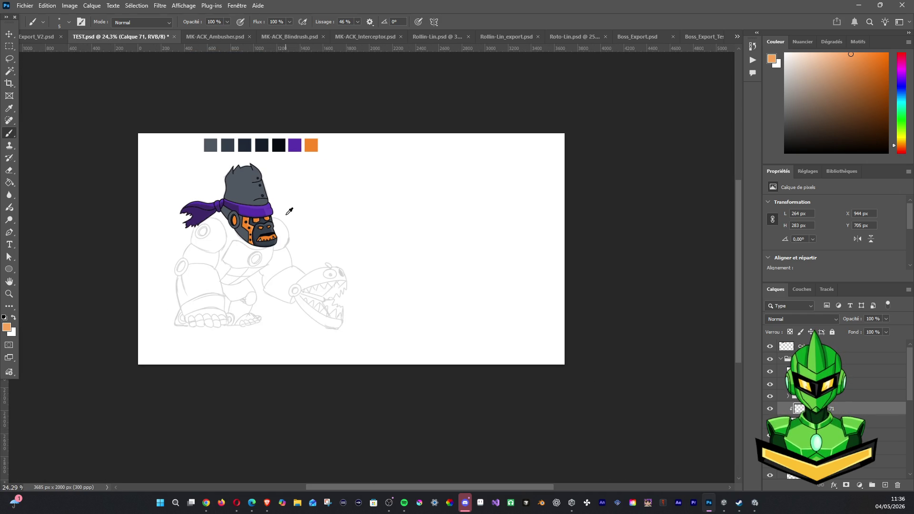
{"action": "scroll", "coordinate": [289, 211], "scroll_direction": "up", "scroll_amount": 2}
{"action": "scroll", "coordinate": [281, 219], "scroll_direction": "up", "scroll_amount": 2}
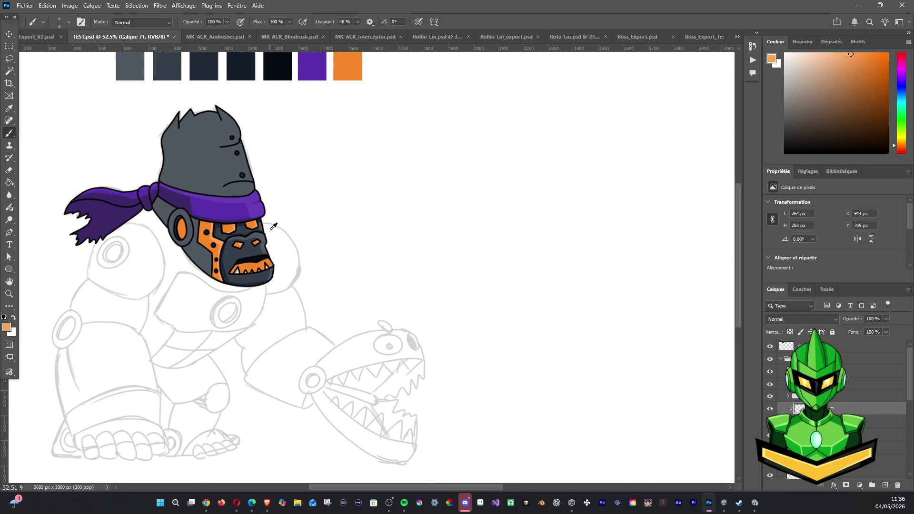
{"action": "scroll", "coordinate": [286, 223], "scroll_direction": "up", "scroll_amount": 1}
{"action": "left_click_drag", "start_coordinate": [326, 255], "coordinate": [367, 281]}
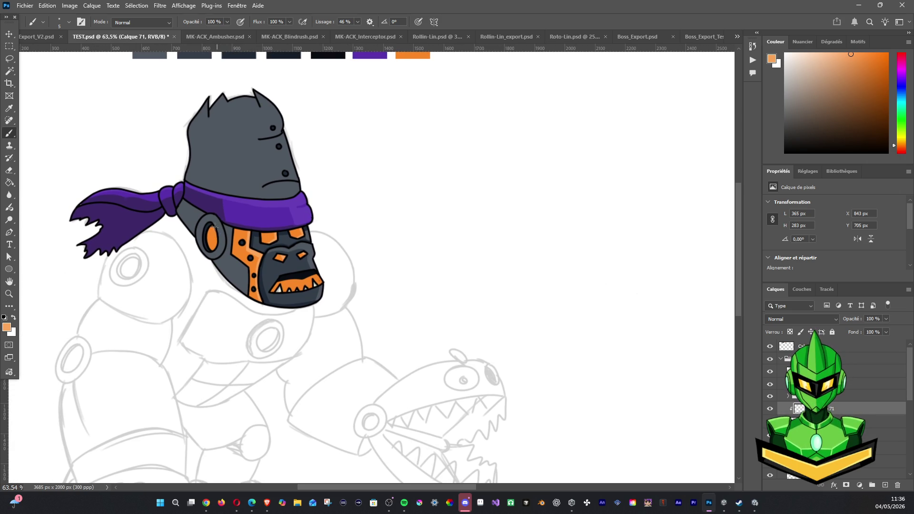
{"action": "mouse_move", "coordinate": [224, 238]}
{"action": "left_mouse_down"}
{"action": "mouse_move", "coordinate": [212, 254]}
{"action": "mouse_move", "coordinate": [212, 229]}
{"action": "left_mouse_up"}
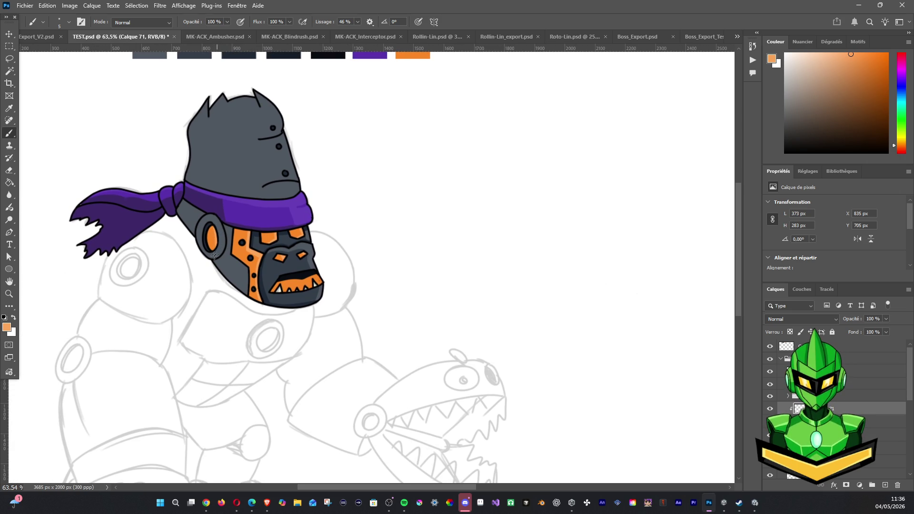
{"action": "left_click_drag", "start_coordinate": [212, 229], "coordinate": [217, 260]}
{"action": "key", "text": "alt+Tab"}
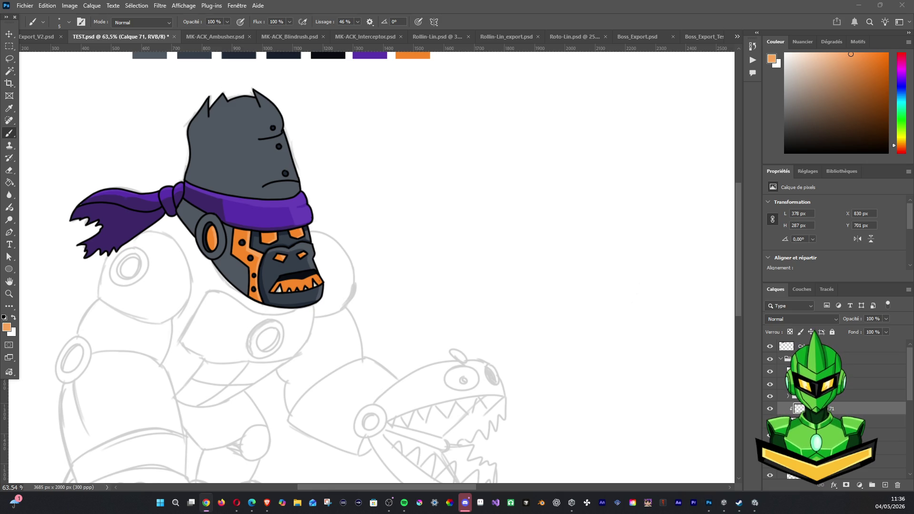
{"action": "key", "text": "alt+Tab"}
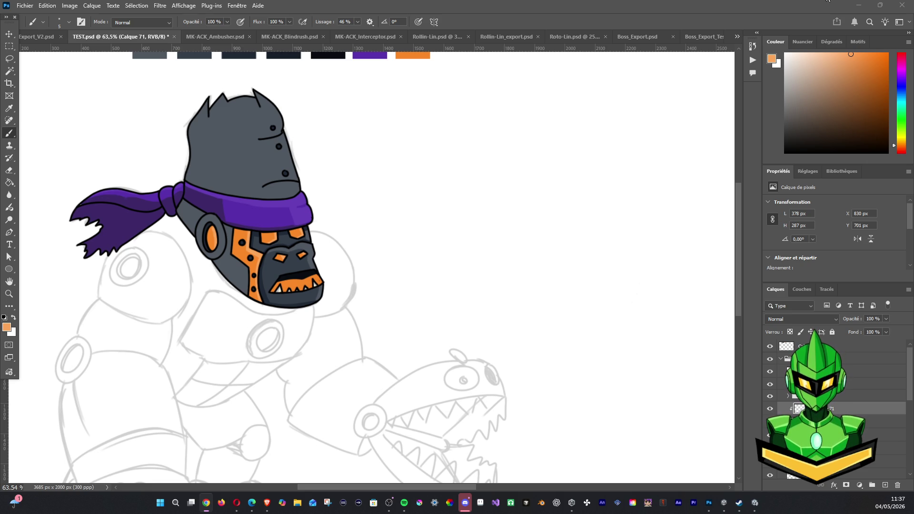
Compare Layer 71 hidden and shown, then bring up the Unity project and start the game.
{"action": "left_click", "coordinate": [447, 190]}
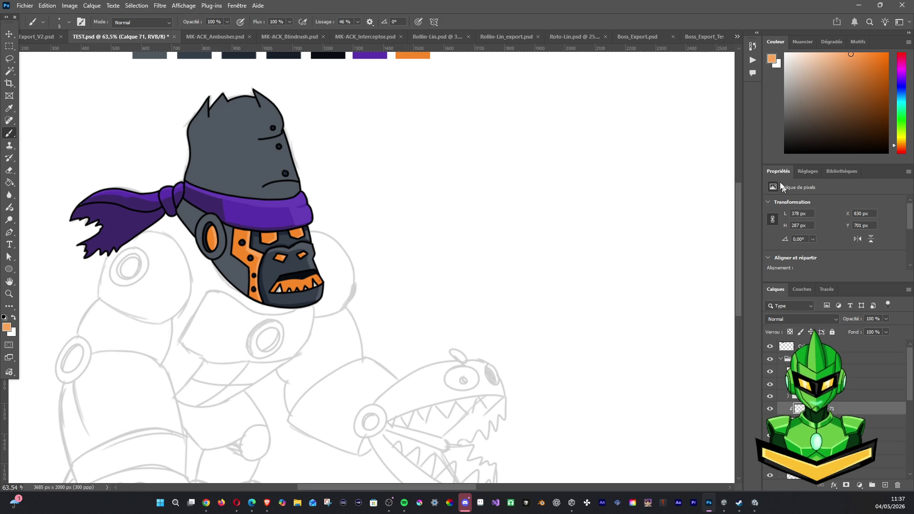
{"action": "left_click", "coordinate": [769, 409]}
{"action": "left_click", "coordinate": [769, 412]}
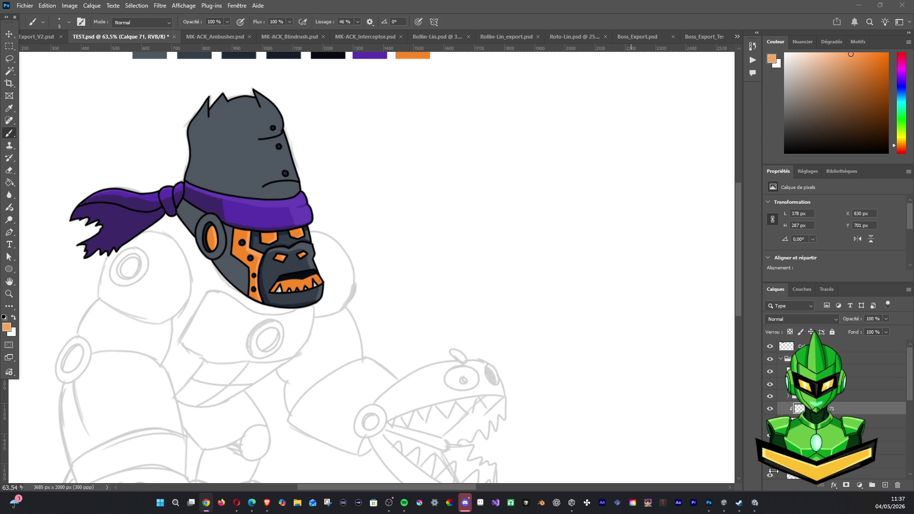
{"action": "mouse_move", "coordinate": [738, 502]}
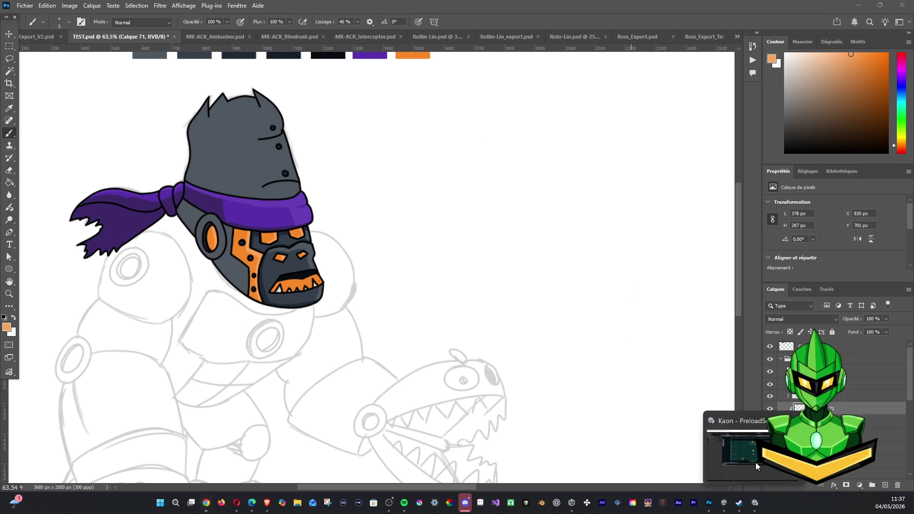
{"action": "left_click", "coordinate": [755, 462]}
{"action": "left_click", "coordinate": [488, 33]}
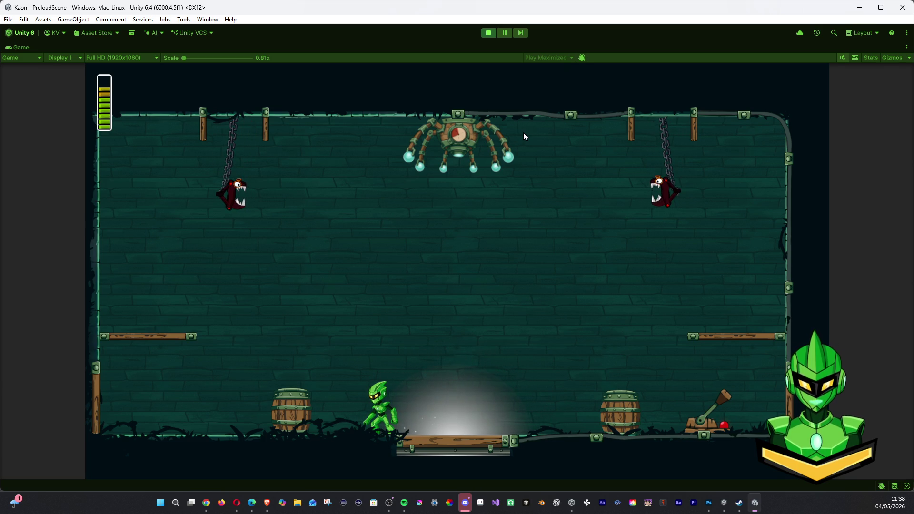
Run and jump around the boss arena with D, A and Space, then stop play mode.
{"action": "key", "text": "d"}
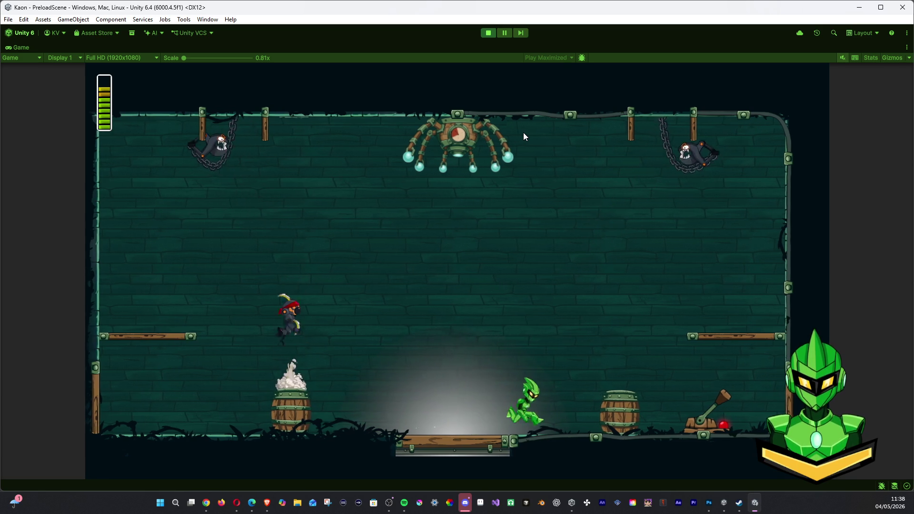
{"action": "key", "text": "space"}
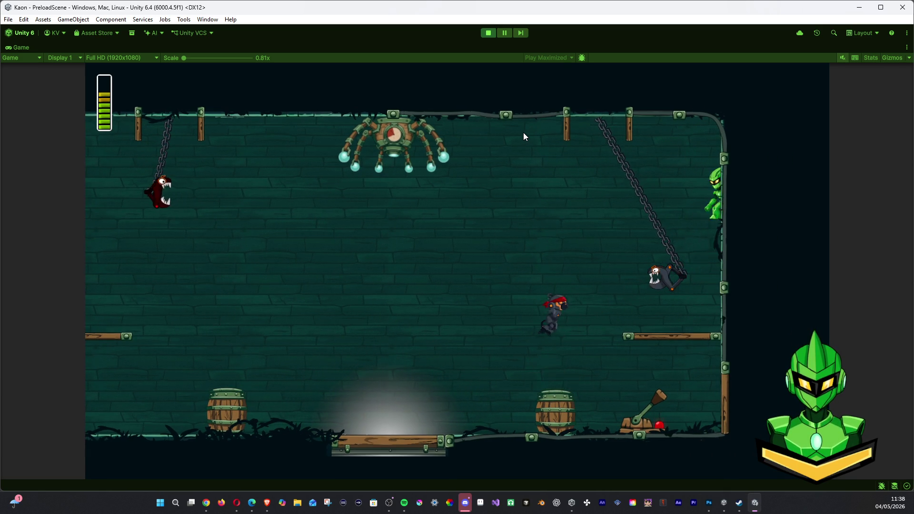
{"action": "key", "text": "a"}
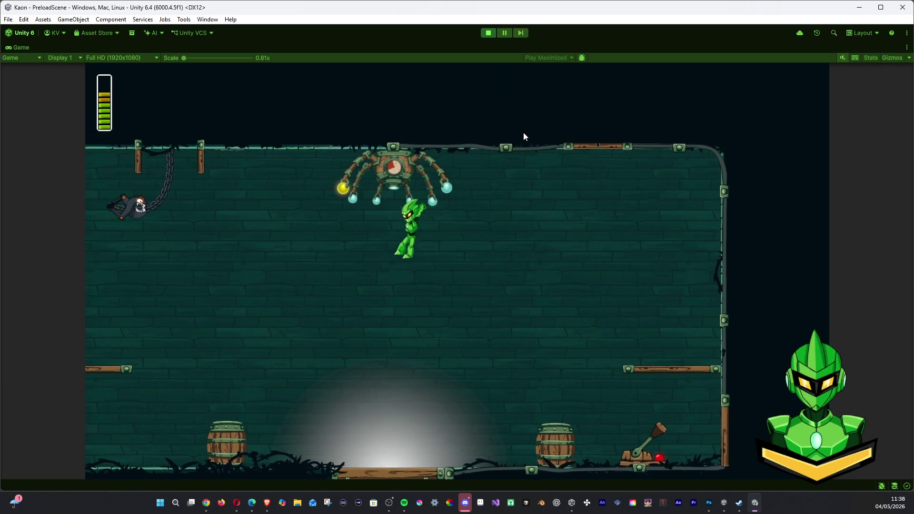
{"action": "key", "text": "space"}
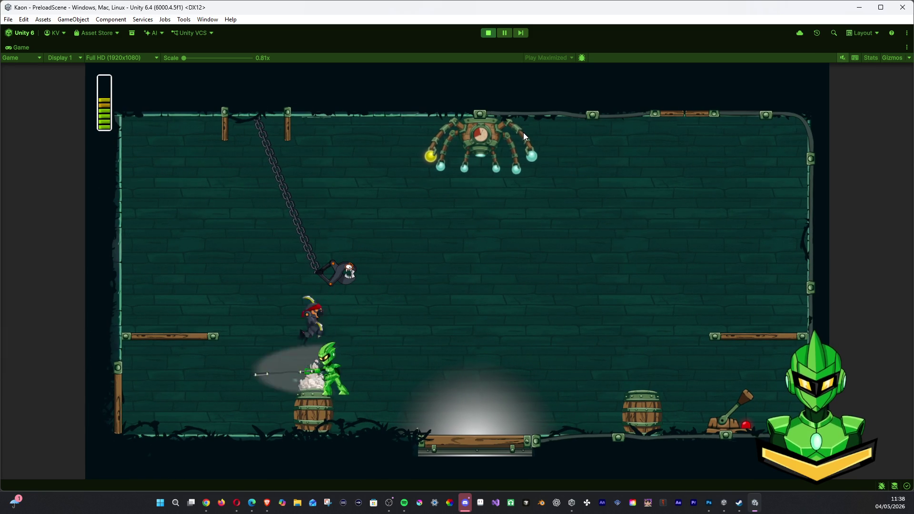
{"action": "key", "text": "space"}
{"action": "key", "text": "d"}
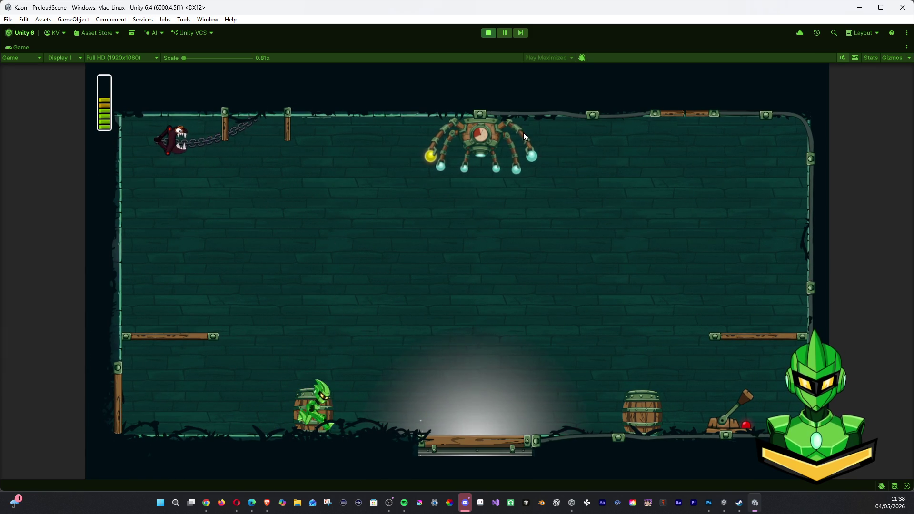
{"action": "key", "text": "space"}
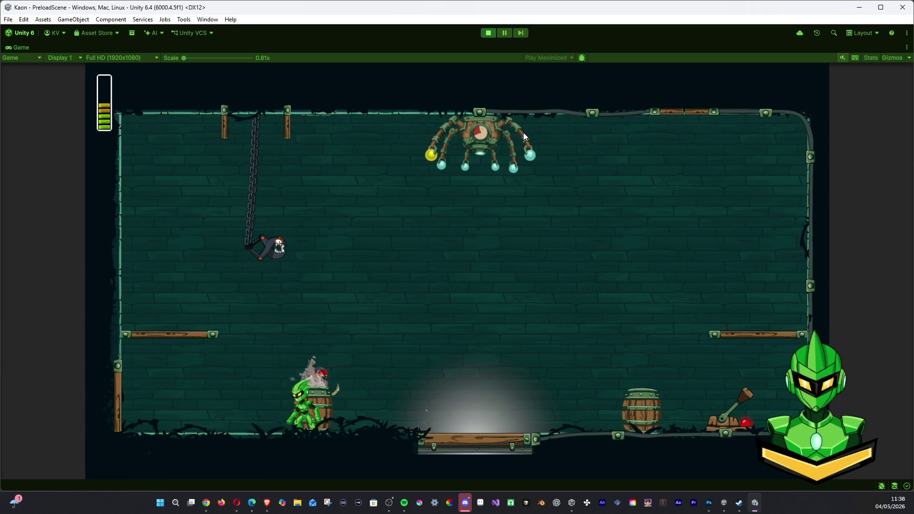
{"action": "key", "text": "space"}
{"action": "key", "text": "d"}
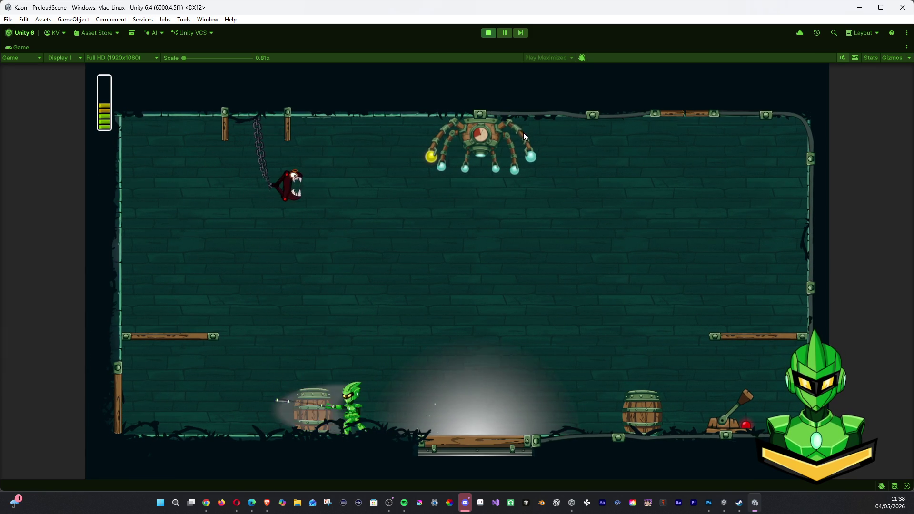
{"action": "key", "text": "space"}
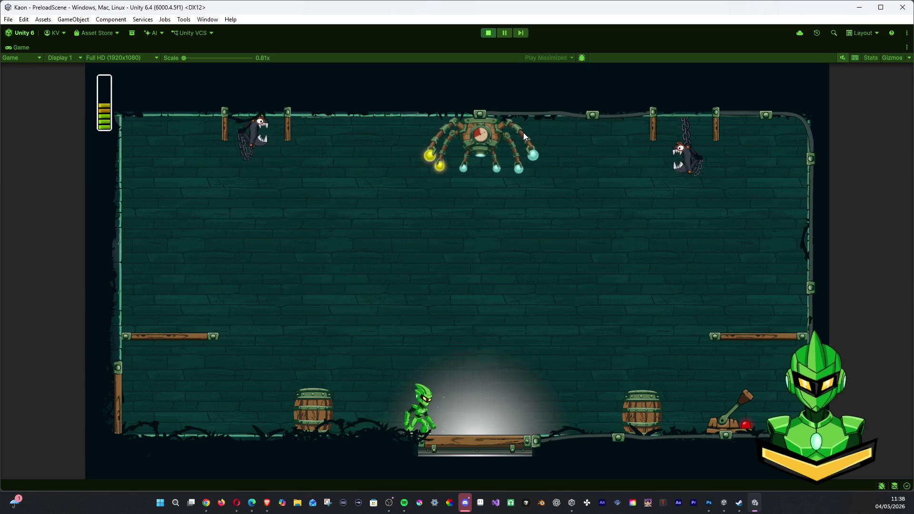
{"action": "key", "text": "space"}
{"action": "key", "text": "a"}
{"action": "key", "text": "space"}
{"action": "key", "text": "d"}
{"action": "key", "text": "d"}
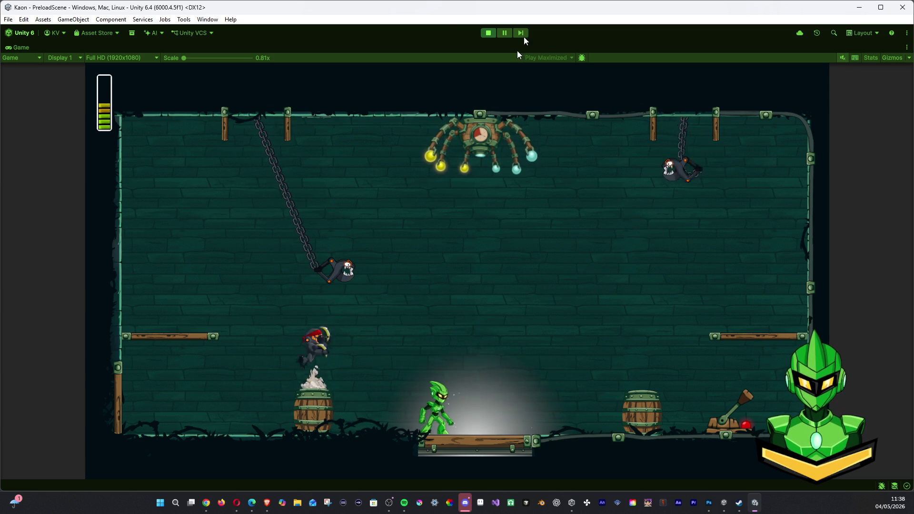
{"action": "left_click", "coordinate": [488, 34]}
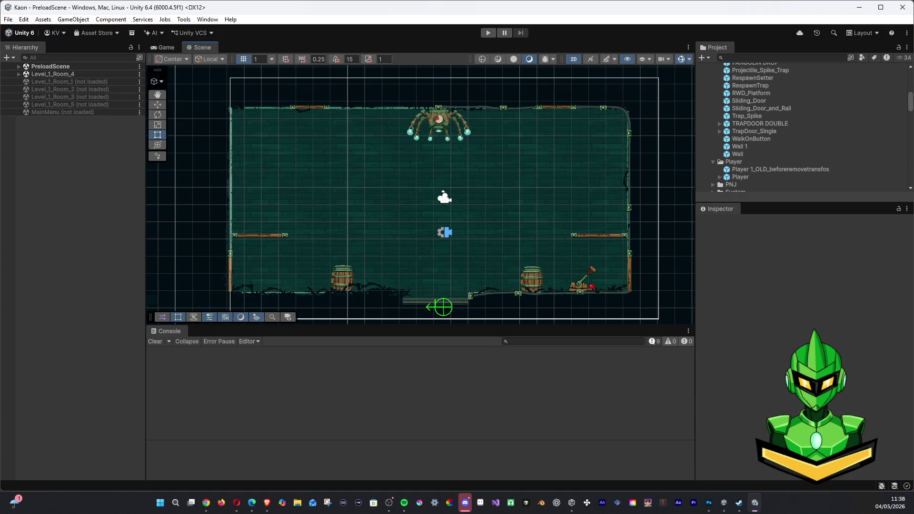
Switch away from Unity to the browser window.
{"action": "key", "text": "alt+Tab"}
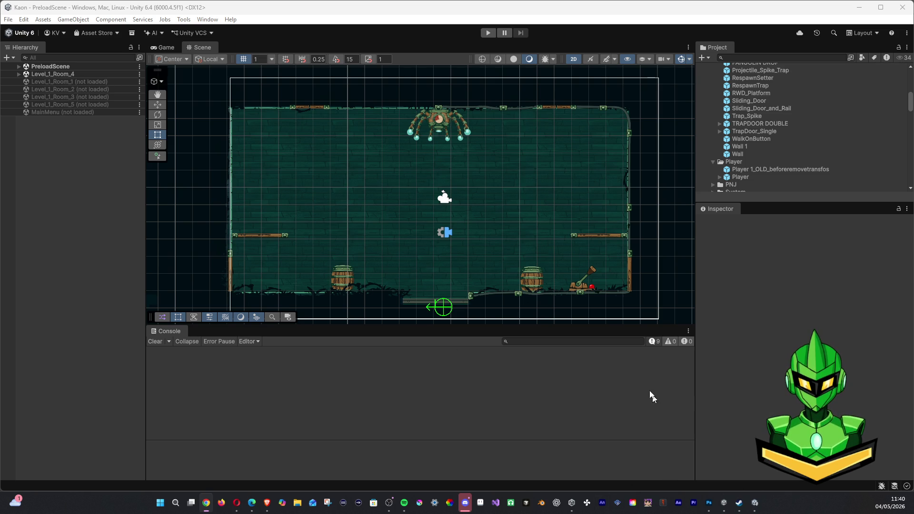
Zoom out to the whole sketch, add a new layer above Calque 71, and sample the palette orange.
{"action": "left_click", "coordinate": [709, 502]}
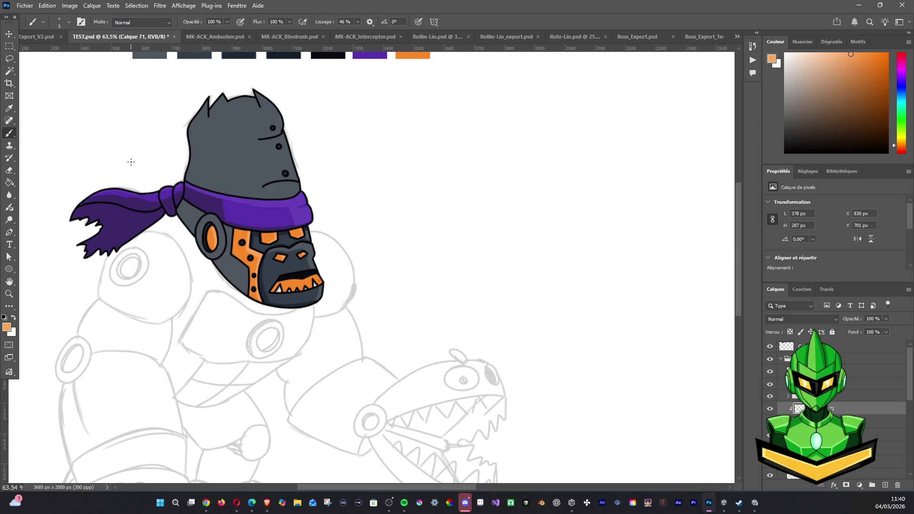
{"action": "scroll", "coordinate": [143, 135], "scroll_direction": "down", "scroll_amount": 3}
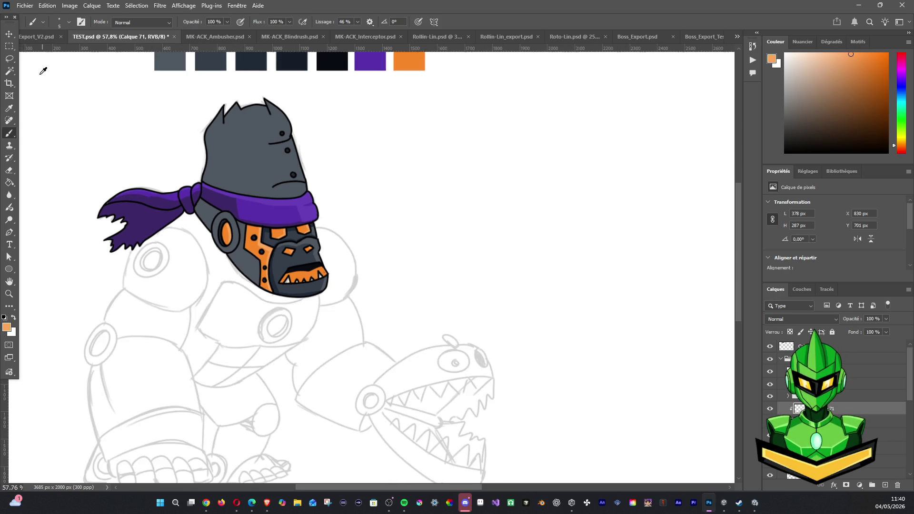
{"action": "scroll", "coordinate": [143, 136], "scroll_direction": "down", "scroll_amount": 2}
{"action": "left_click_drag", "start_coordinate": [162, 231], "coordinate": [205, 309]}
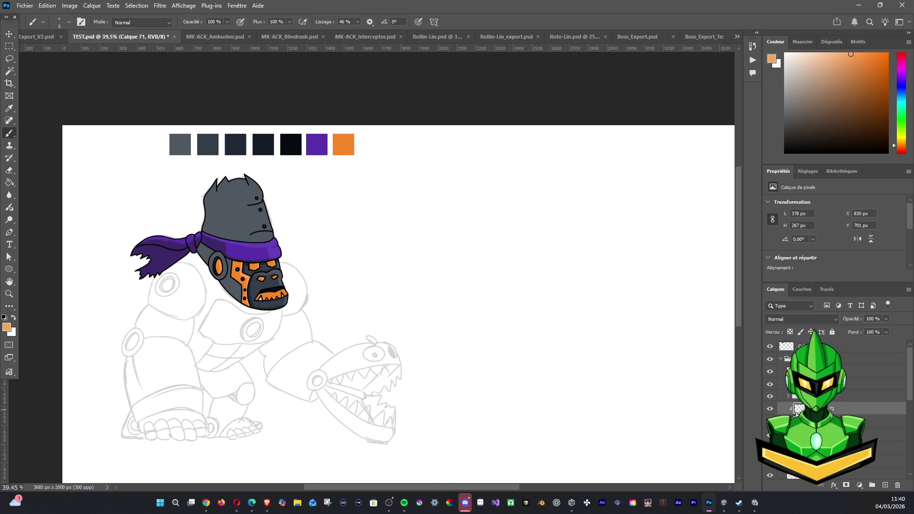
{"action": "left_click", "coordinate": [885, 485]}
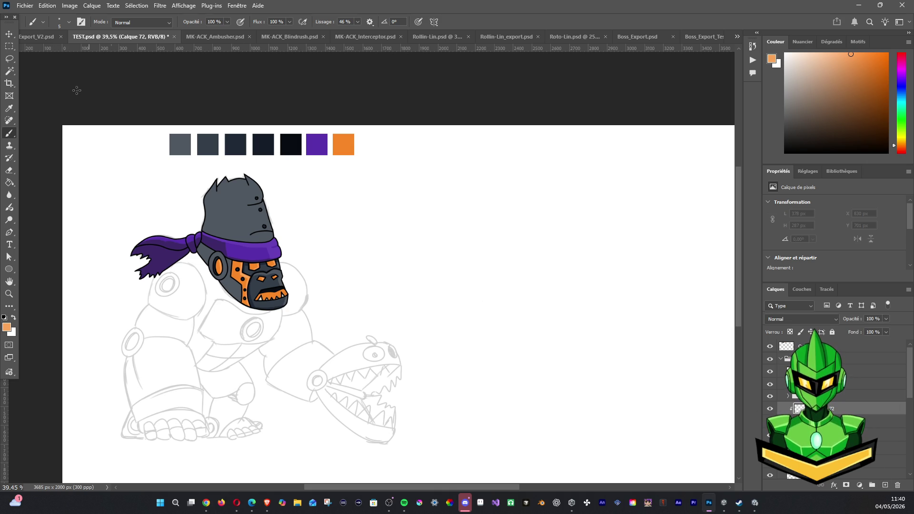
{"action": "left_click", "coordinate": [349, 141], "text": "alt"}
Compare against the MK-ACK_Ambusher.psd ninja monkey reference, then return to TEST.psd.
{"action": "left_click", "coordinate": [213, 38]}
{"action": "key", "text": "alt+Tab"}
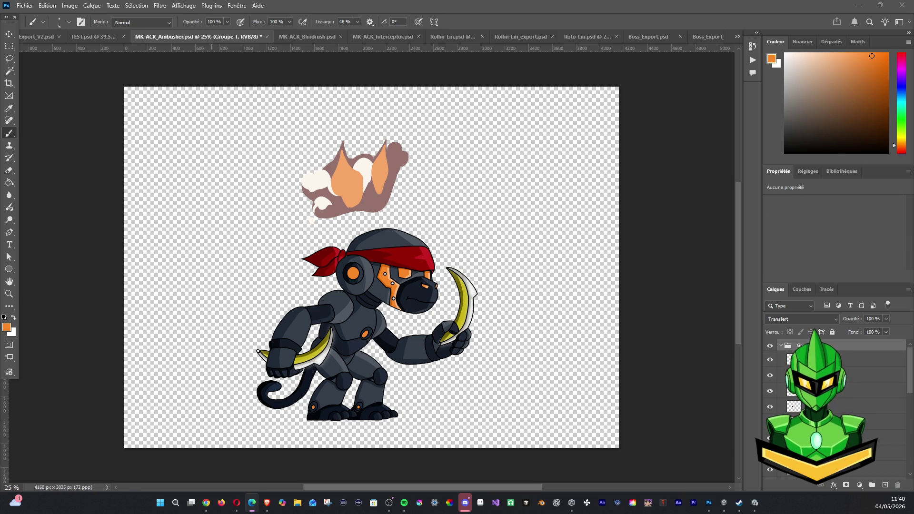
{"action": "key", "text": "alt+Tab"}
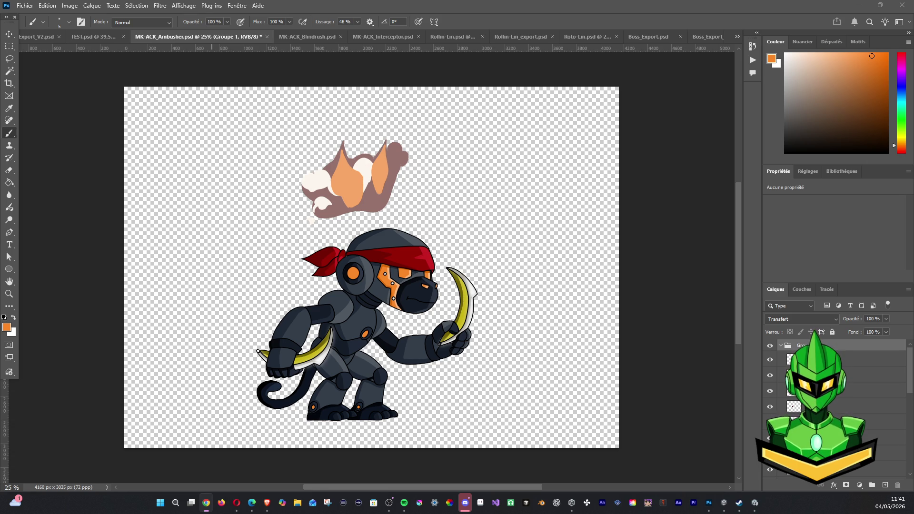
{"action": "left_click", "coordinate": [84, 36]}
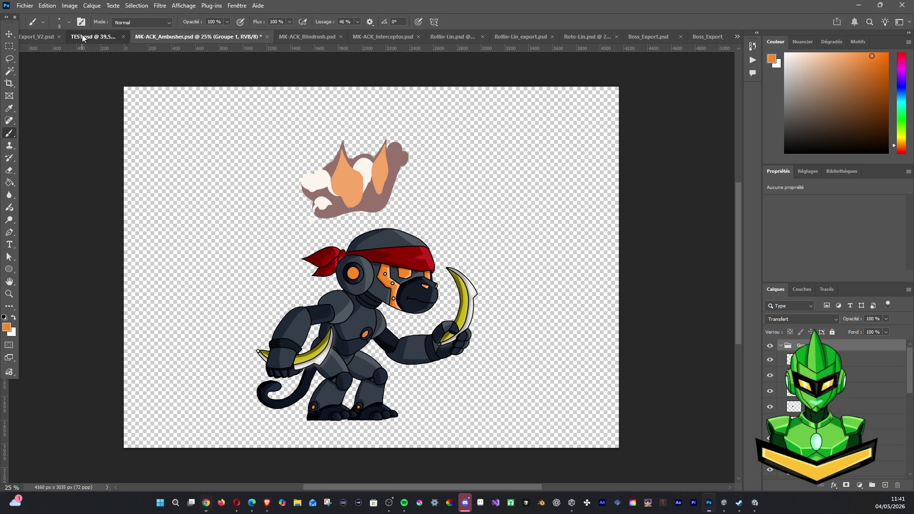
{"action": "left_click", "coordinate": [770, 408]}
{"action": "left_click", "coordinate": [770, 409]}
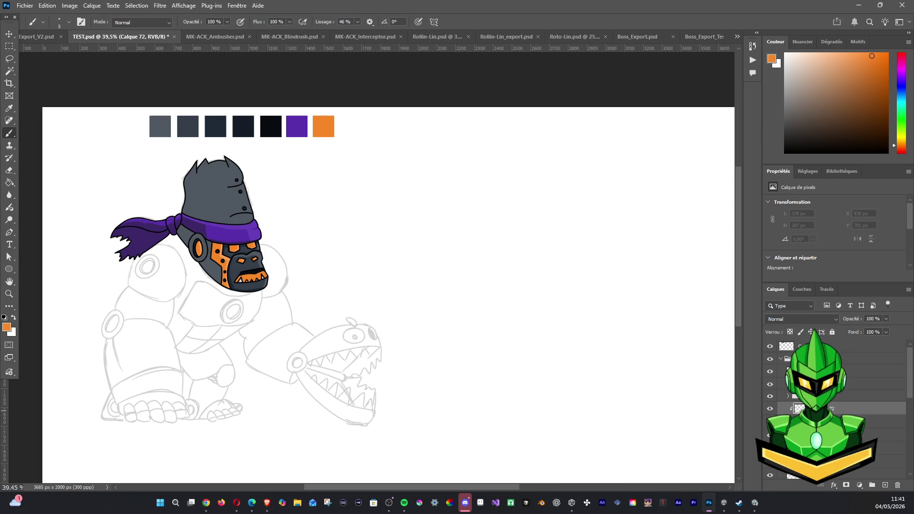
Recheck the reference, then drag Calque 72 below Calque 71 in the Layers panel.
{"action": "left_click", "coordinate": [226, 35]}
{"action": "scroll", "coordinate": [362, 233], "scroll_direction": "up", "scroll_amount": 2}
{"action": "scroll", "coordinate": [376, 241], "scroll_direction": "up", "scroll_amount": 2}
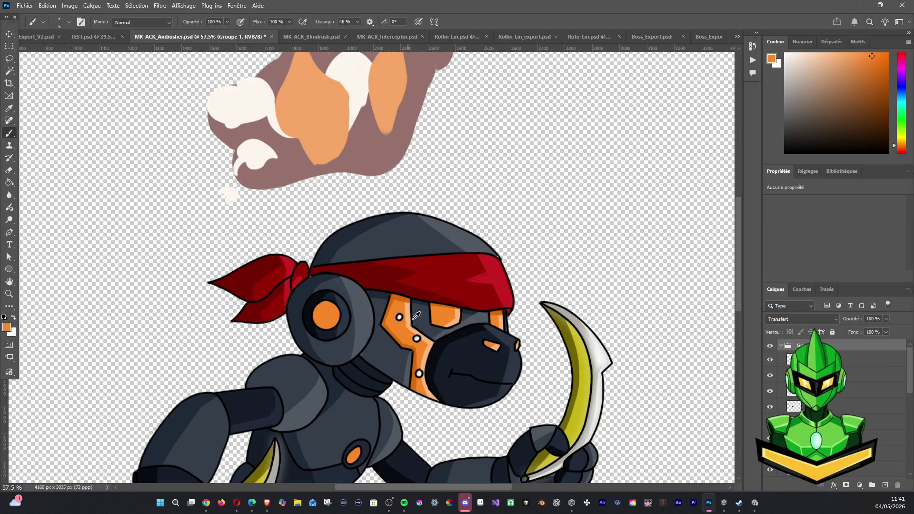
{"action": "left_click", "coordinate": [90, 35]}
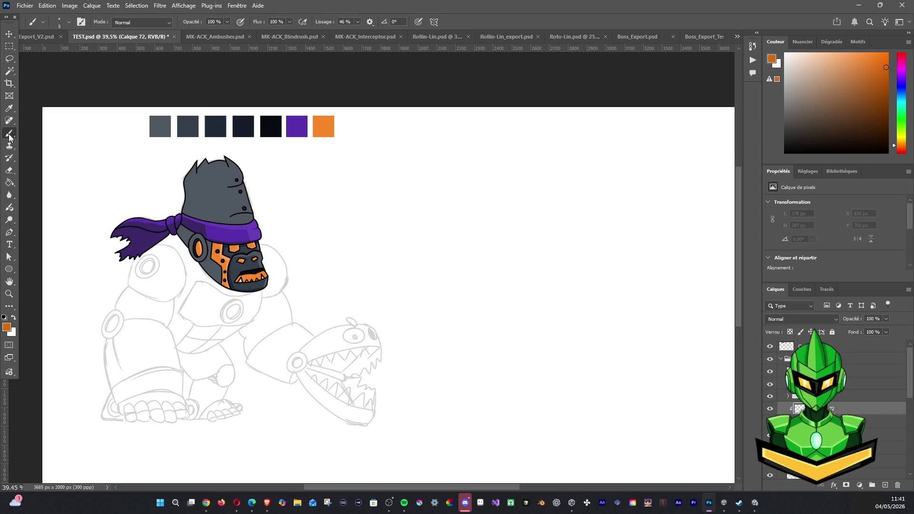
{"action": "left_click_drag", "start_coordinate": [818, 409], "coordinate": [819, 424]}
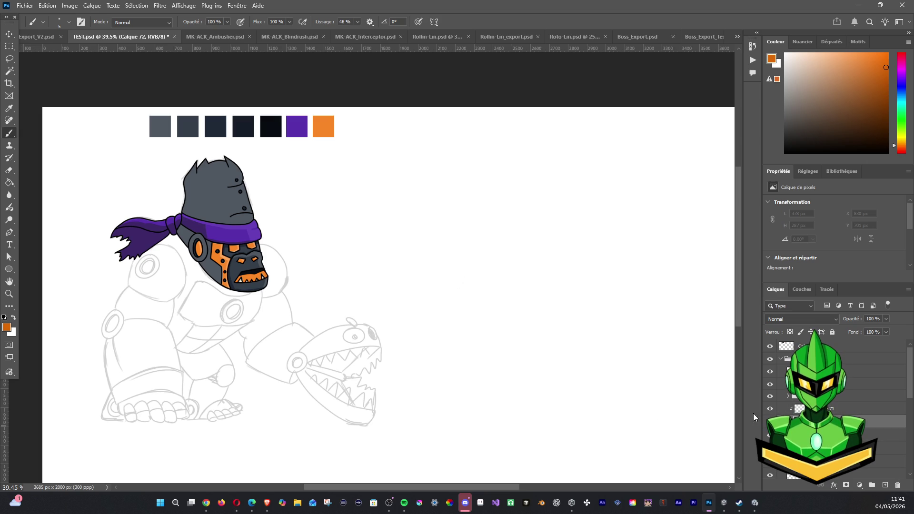
Paint short orange strokes on the face plates near the eye and left of the ear, then select the three face layers.
{"action": "left_click_drag", "start_coordinate": [215, 238], "coordinate": [214, 263]}
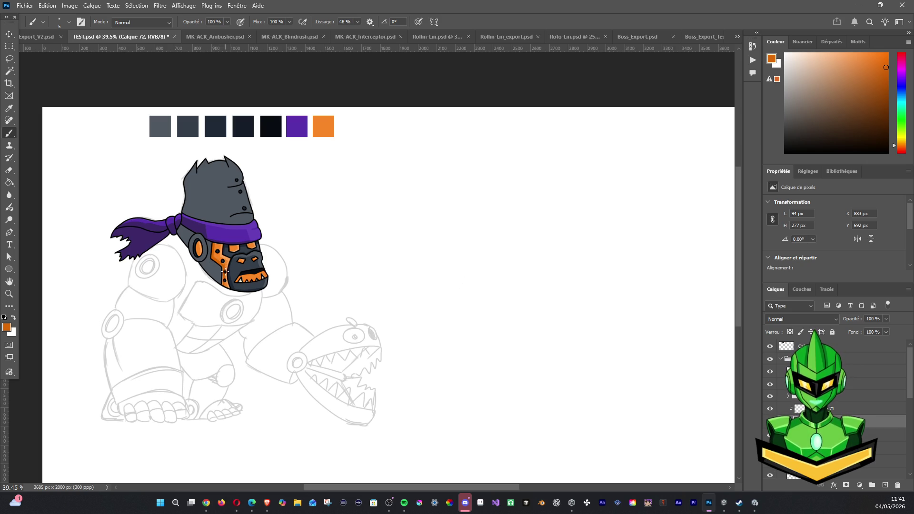
{"action": "left_click_drag", "start_coordinate": [222, 282], "coordinate": [222, 291]}
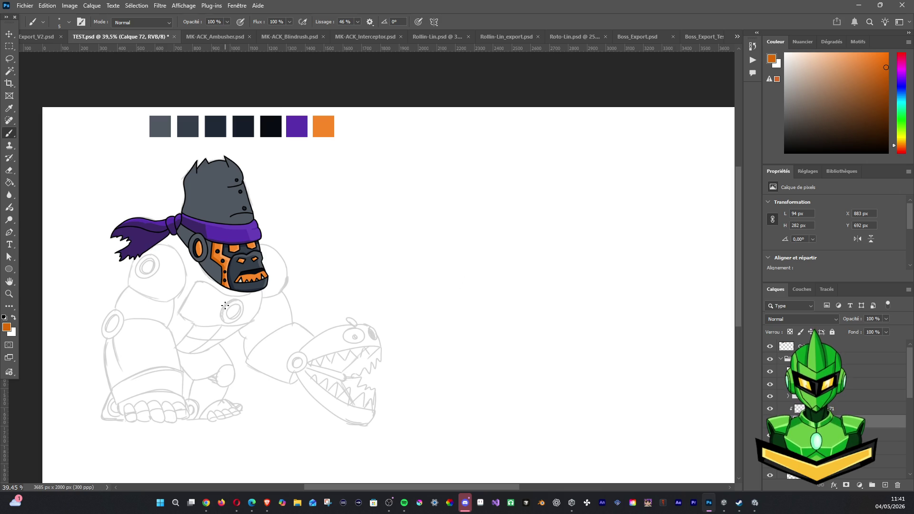
{"action": "left_click_drag", "start_coordinate": [231, 263], "coordinate": [233, 259]}
{"action": "left_click_drag", "start_coordinate": [230, 246], "coordinate": [266, 240]}
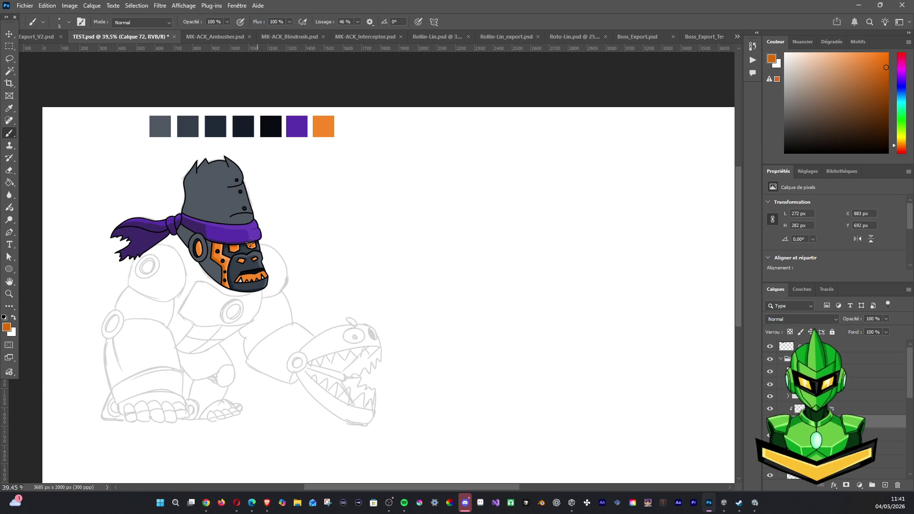
{"action": "key", "text": "alt+Tab"}
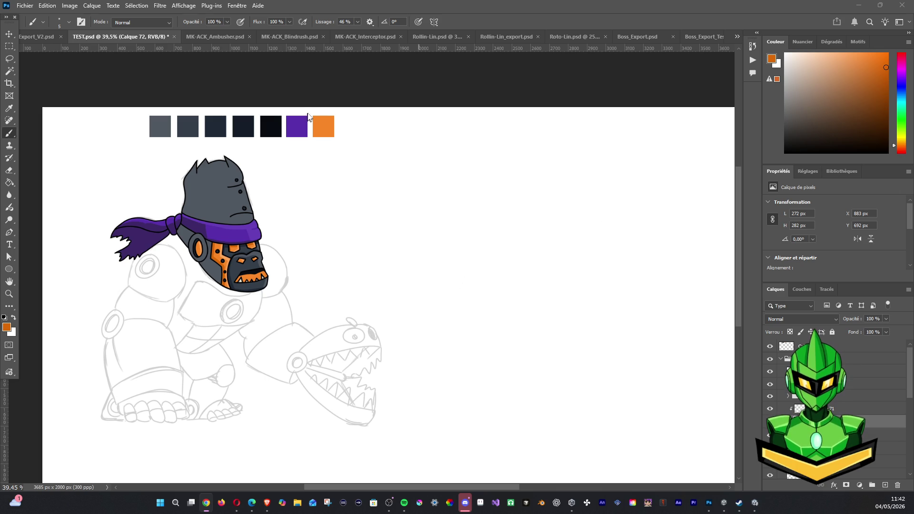
{"action": "left_click", "coordinate": [132, 38]}
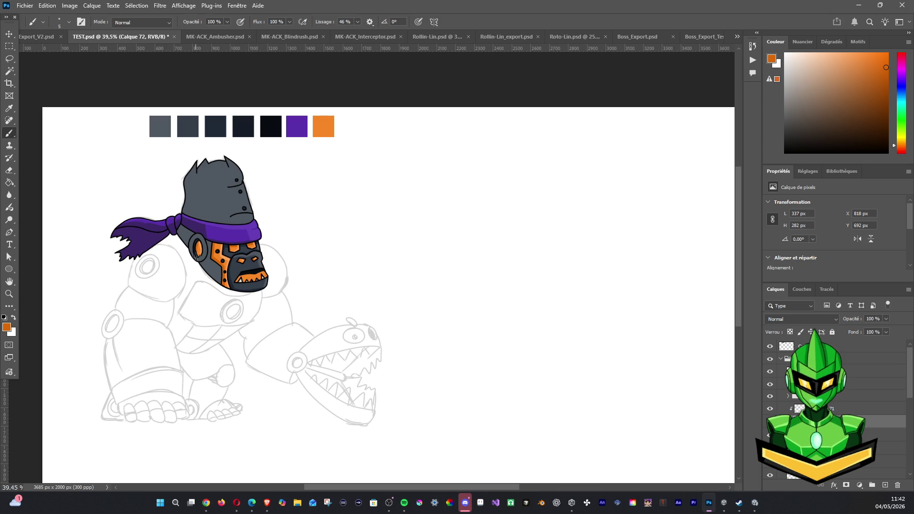
{"action": "left_click_drag", "start_coordinate": [198, 241], "coordinate": [200, 261]}
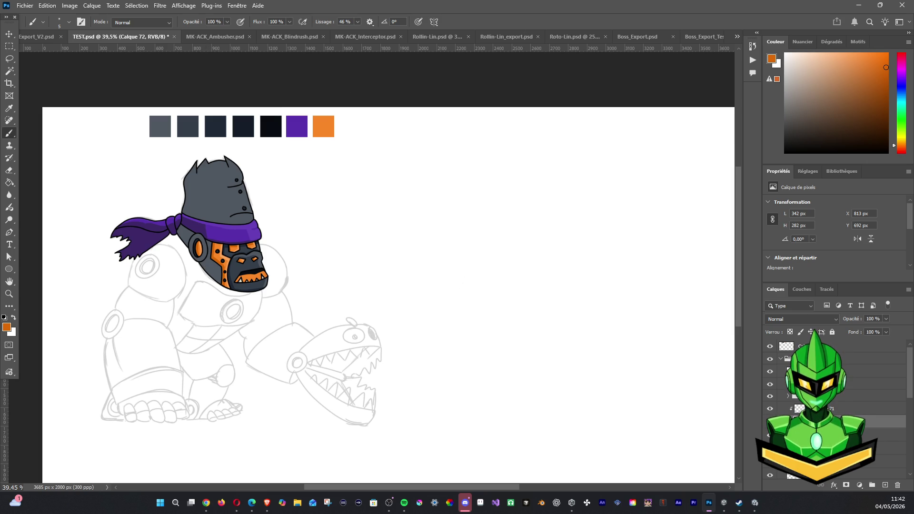
{"action": "left_click", "coordinate": [880, 434], "text": "shift"}
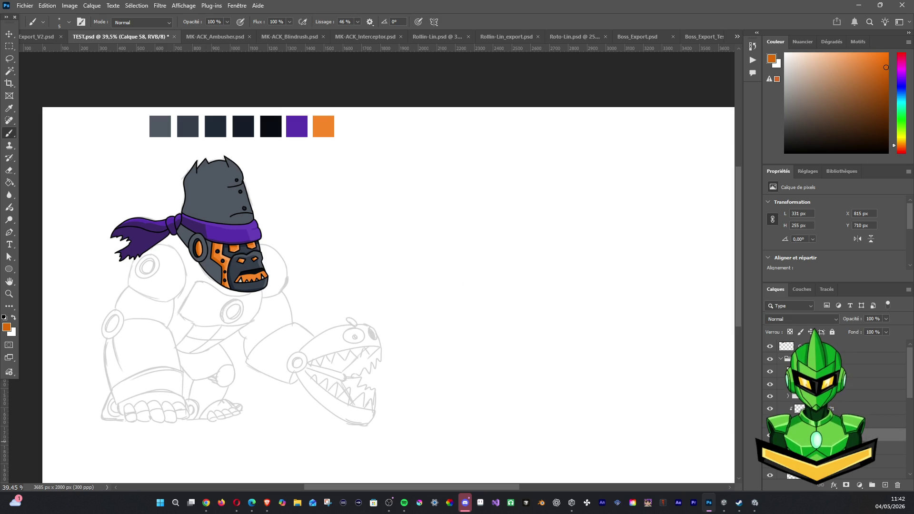
Group the three face layers with Ctrl+G and add a new layer below the group.
{"action": "left_click", "coordinate": [880, 409], "text": "ctrl"}
{"action": "key", "text": "ctrl+g"}
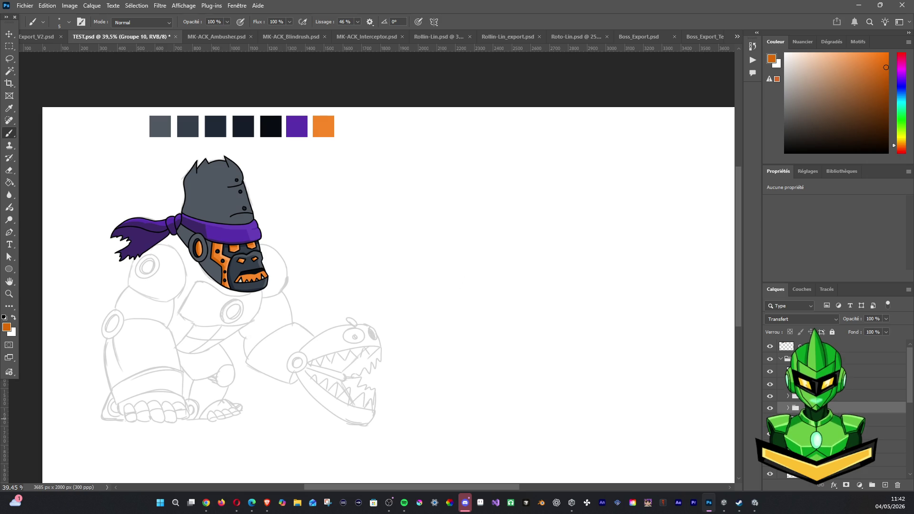
{"action": "left_click", "coordinate": [885, 420]}
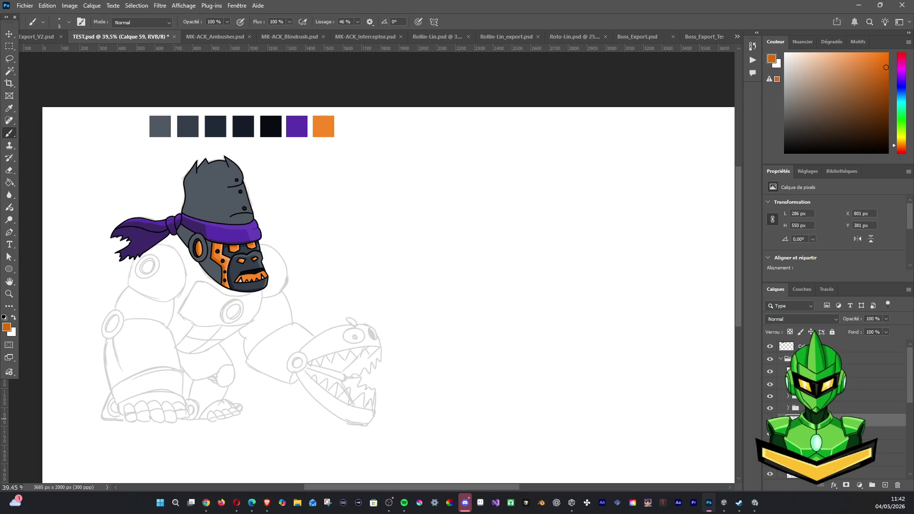
{"action": "left_click", "coordinate": [885, 485]}
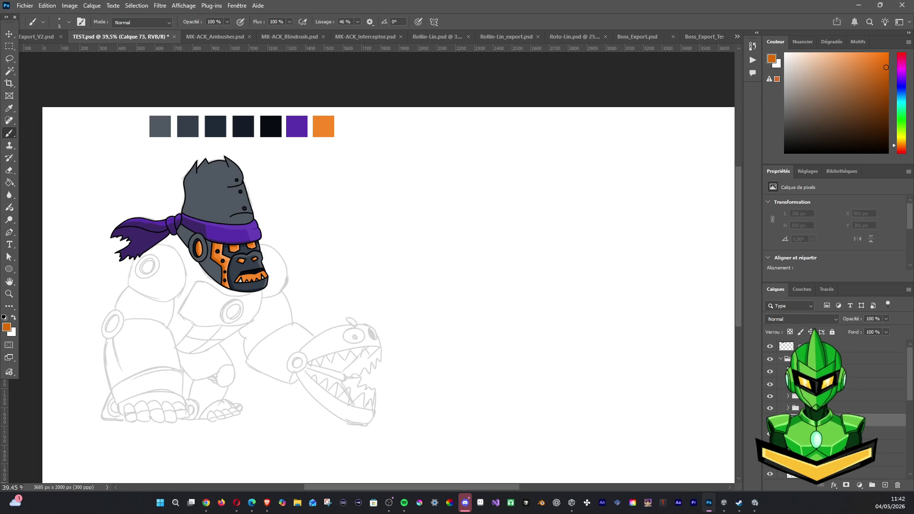
Sample the head's dark grey-blue and paint small detail strokes near the eye.
{"action": "left_click", "coordinate": [200, 186], "text": "alt"}
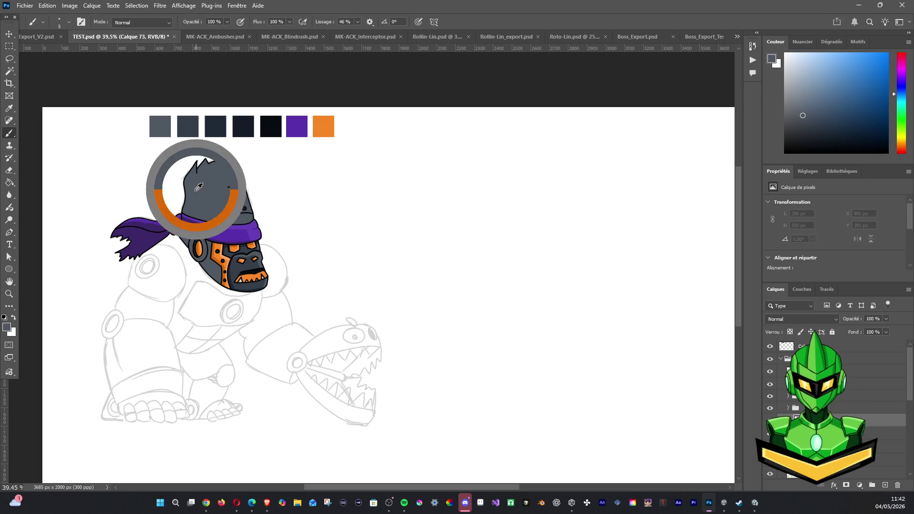
{"action": "left_click_drag", "start_coordinate": [240, 178], "coordinate": [242, 180]}
{"action": "scroll", "coordinate": [245, 179], "scroll_direction": "up", "scroll_amount": 3}
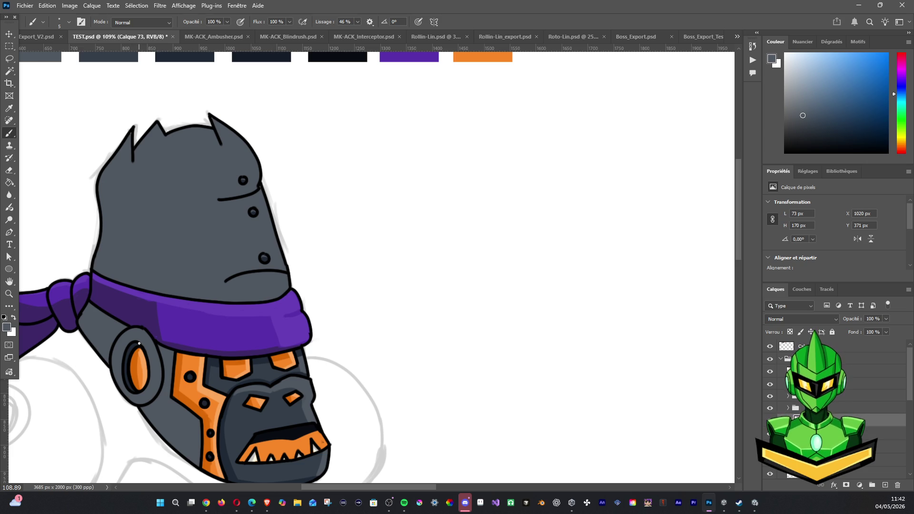
{"action": "mouse_move", "coordinate": [127, 349]}
{"action": "left_mouse_down"}
{"action": "mouse_move", "coordinate": [133, 344]}
{"action": "mouse_move", "coordinate": [128, 358]}
{"action": "left_mouse_up"}
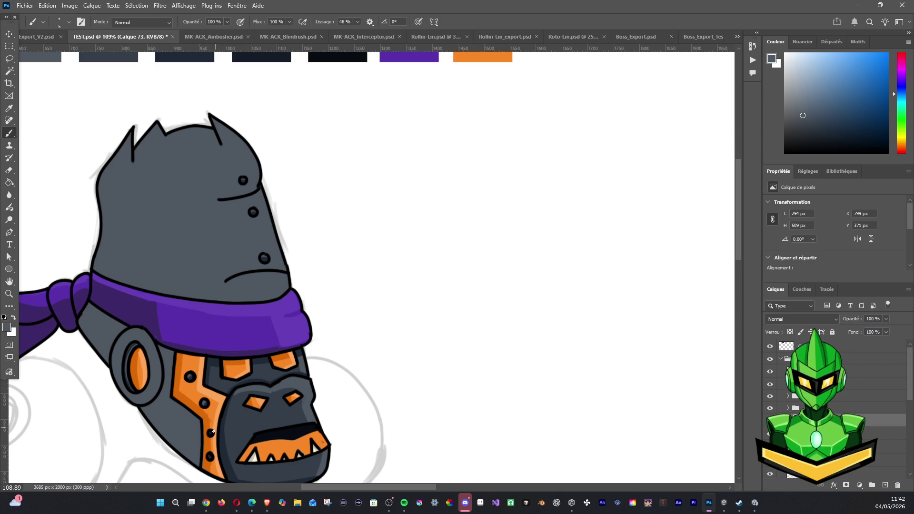
{"action": "scroll", "coordinate": [321, 330], "scroll_direction": "down", "scroll_amount": 5}
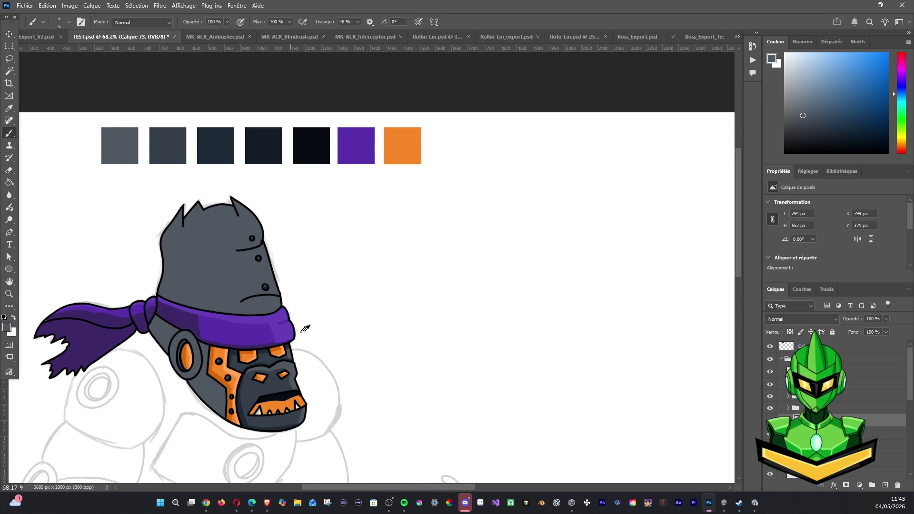
Group two selected layers, put Calque 60 into its own collapsed group.
{"action": "scroll", "coordinate": [376, 326], "scroll_direction": "down", "scroll_amount": 1}
{"action": "scroll", "coordinate": [360, 286], "scroll_direction": "down", "scroll_amount": 3}
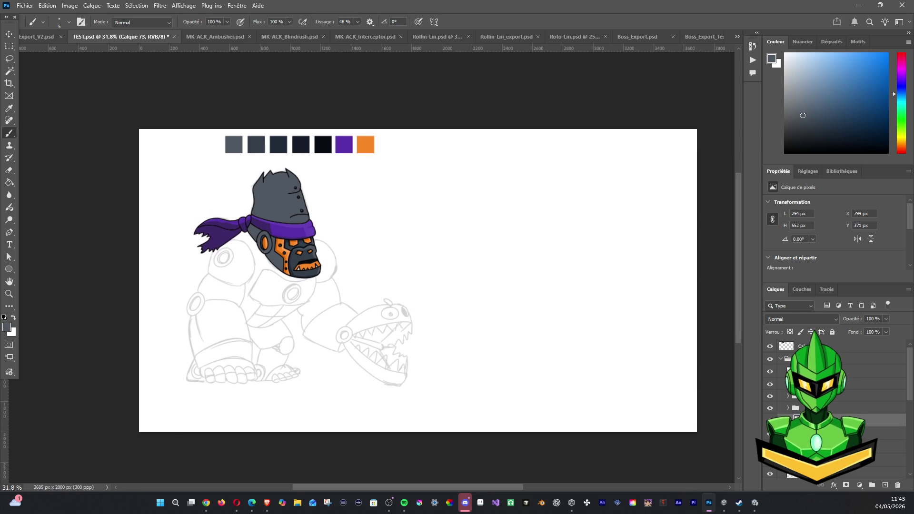
{"action": "left_click", "coordinate": [838, 433], "text": "shift"}
{"action": "key", "text": "ctrl+g"}
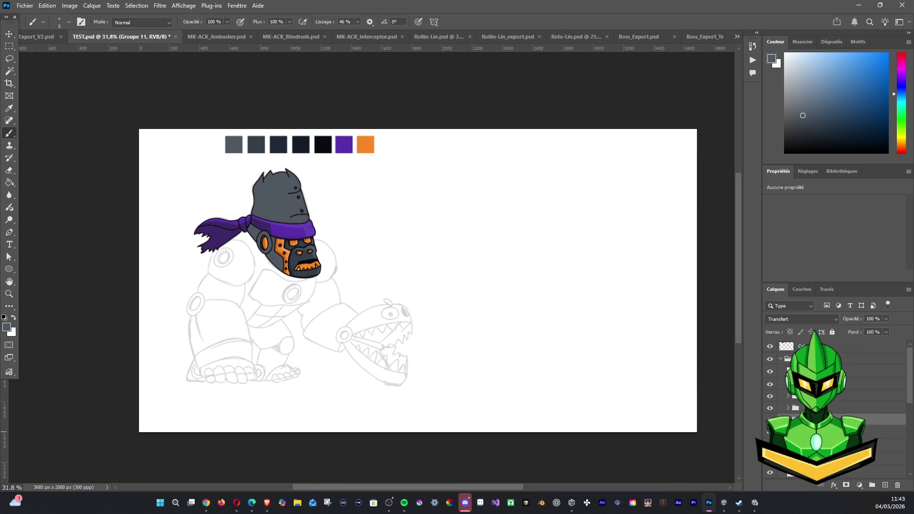
{"action": "left_click", "coordinate": [791, 412]}
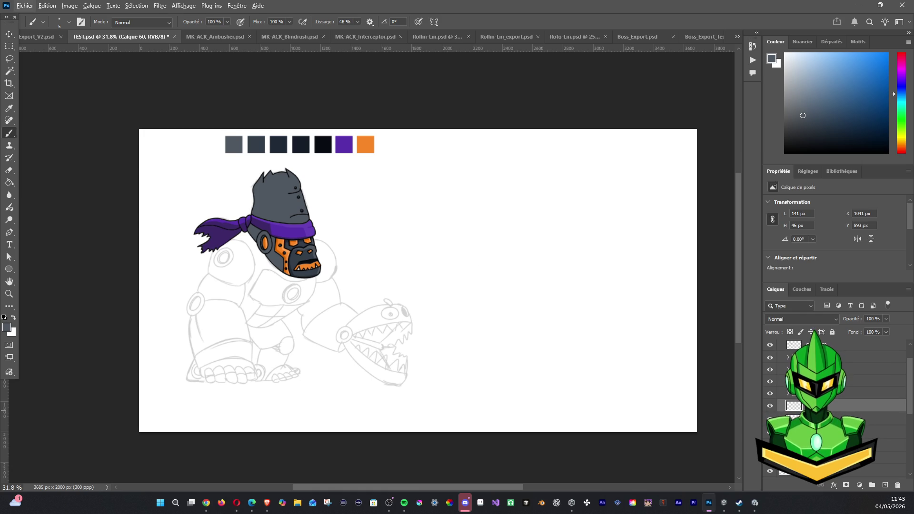
{"action": "key", "text": "ctrl+g"}
{"action": "left_click", "coordinate": [788, 405]}
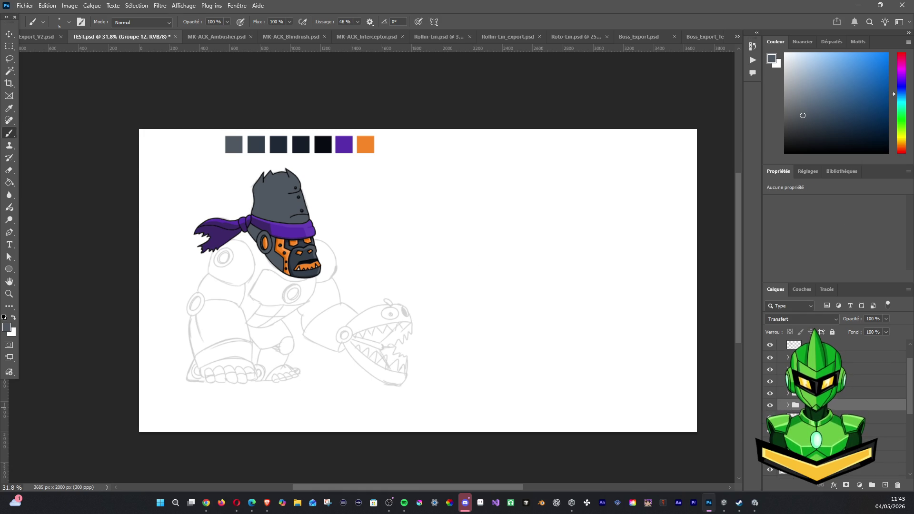
{"action": "left_click", "coordinate": [809, 417]}
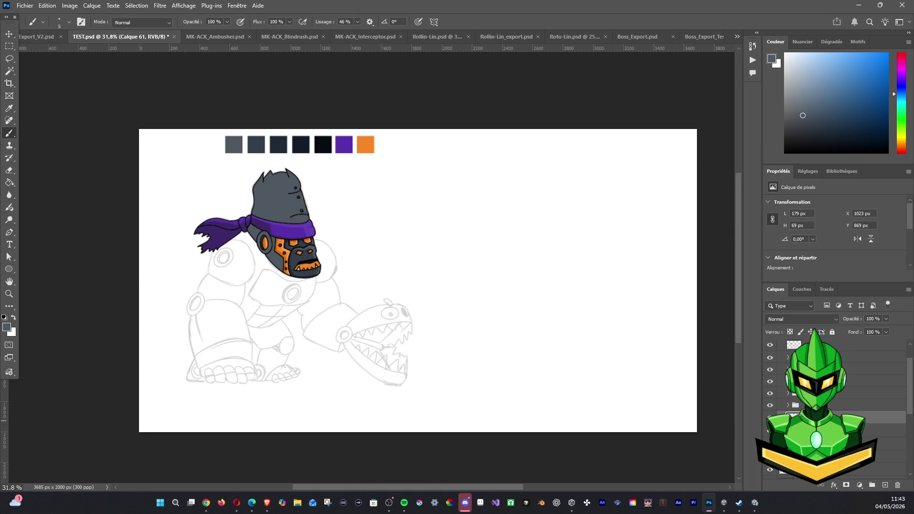
On a new layer, sample the face-plate orange and paint it onto the jaw.
{"action": "scroll", "coordinate": [378, 279], "scroll_direction": "up", "scroll_amount": 1, "text": "alt"}
{"action": "scroll", "coordinate": [362, 274], "scroll_direction": "up", "scroll_amount": 3, "text": "alt"}
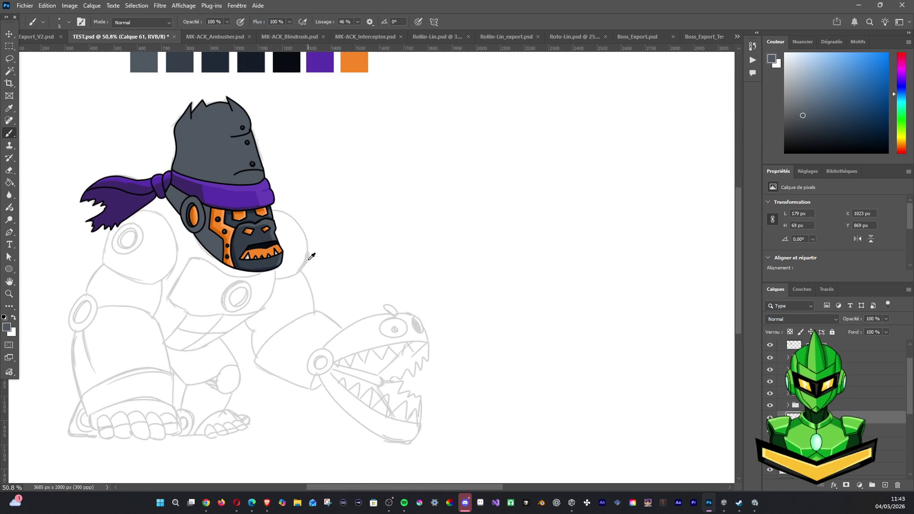
{"action": "left_click", "coordinate": [885, 485]}
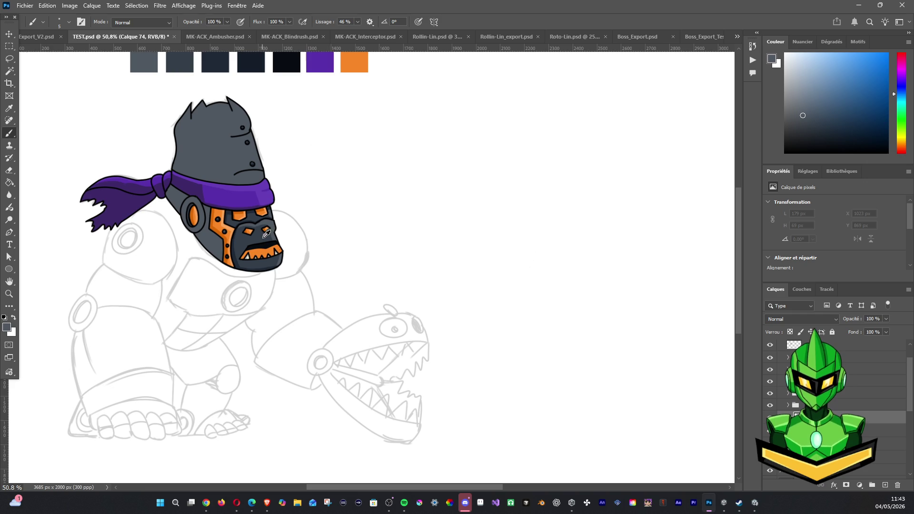
{"action": "left_click", "coordinate": [217, 225], "text": "alt"}
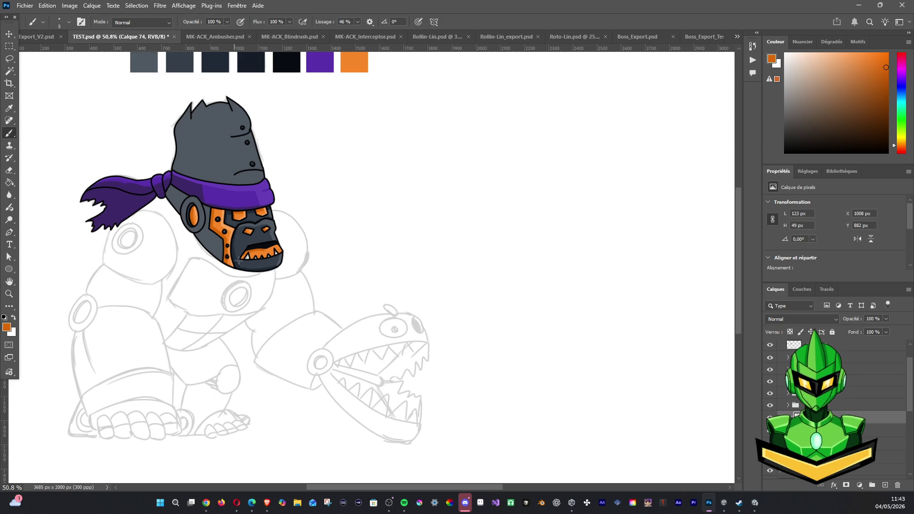
{"action": "left_click_drag", "start_coordinate": [270, 250], "coordinate": [281, 247]}
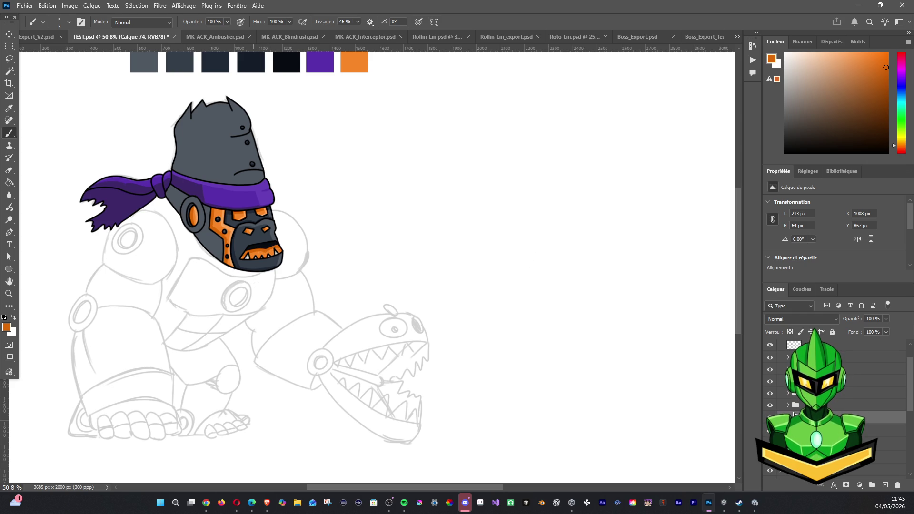
{"action": "scroll", "coordinate": [267, 225], "scroll_direction": "down", "scroll_amount": 3}
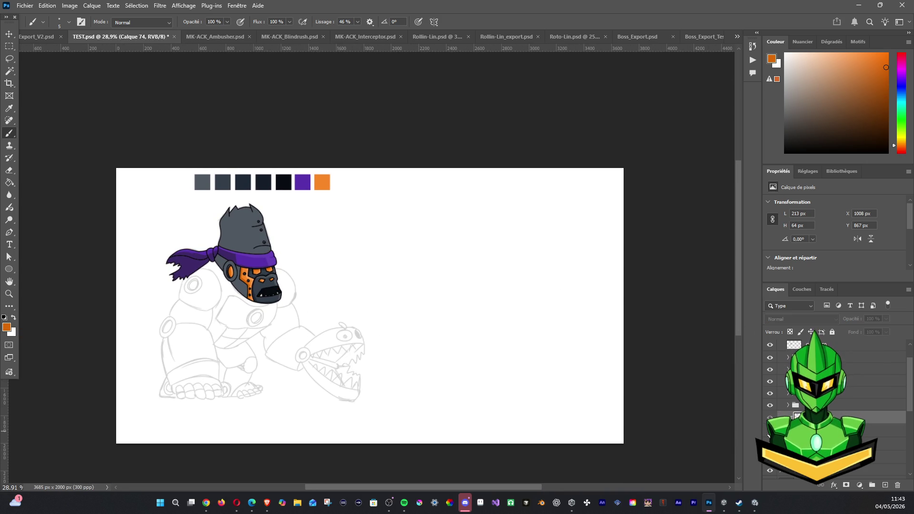
Add a new empty layer above the helmet layer for shading.
{"action": "key", "text": "ctrl+g"}
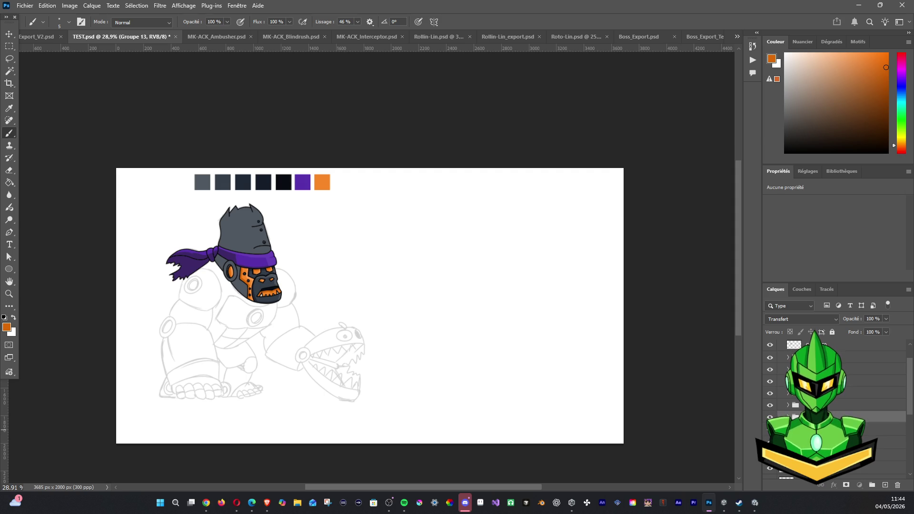
{"action": "left_click", "coordinate": [885, 428]}
{"action": "left_click", "coordinate": [770, 441]}
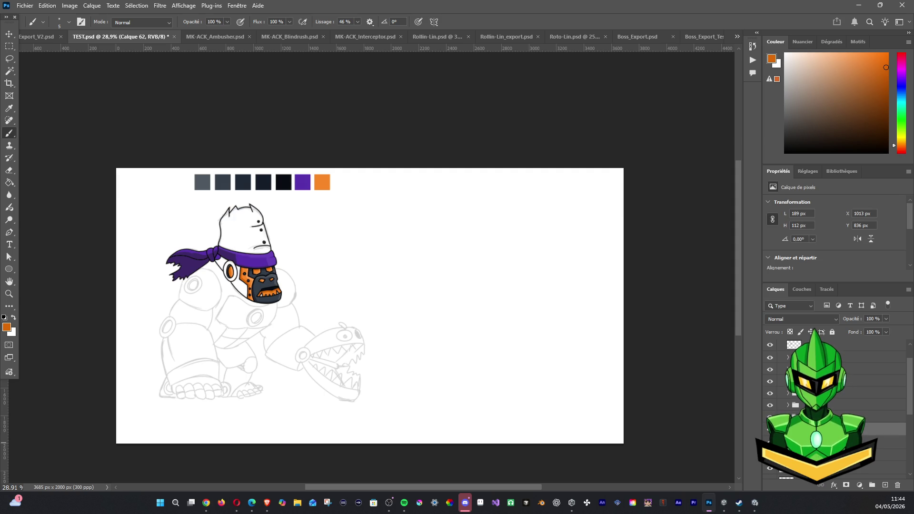
{"action": "left_click", "coordinate": [770, 441]}
{"action": "left_click", "coordinate": [885, 441]}
{"action": "left_click", "coordinate": [885, 485]}
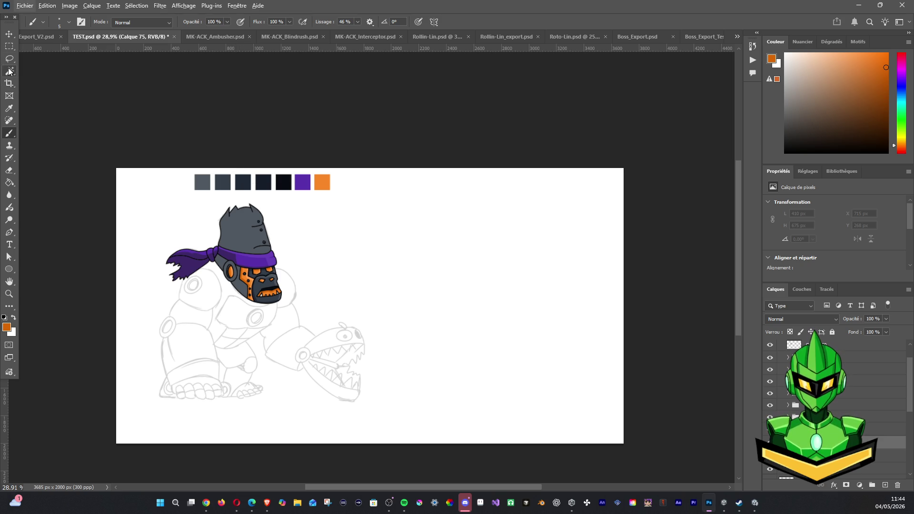
Paint dark navy shading along the ear and the grey strip under the bandana.
{"action": "left_click", "coordinate": [248, 181], "text": "alt"}
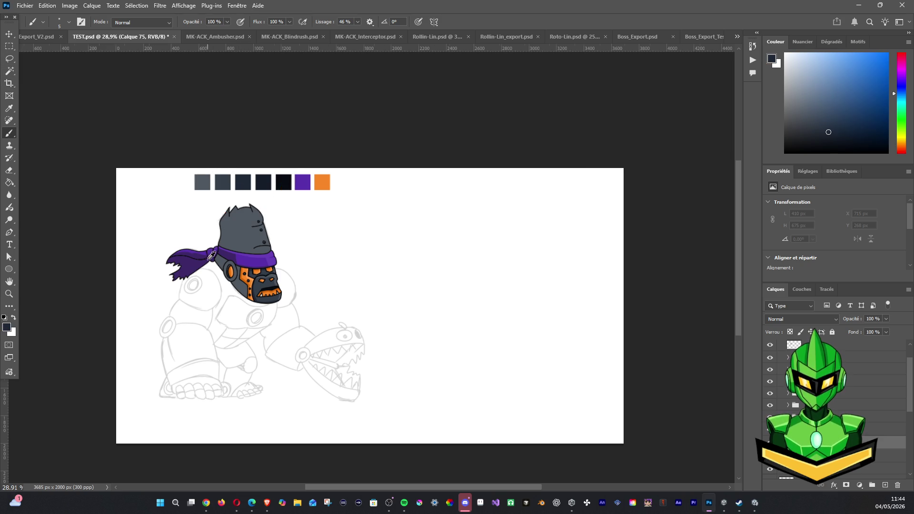
{"action": "scroll", "coordinate": [205, 257], "scroll_direction": "up", "scroll_amount": 2}
{"action": "scroll", "coordinate": [204, 257], "scroll_direction": "up", "scroll_amount": 3}
{"action": "left_click", "coordinate": [360, 79], "text": "alt"}
{"action": "mouse_move", "coordinate": [272, 257]}
{"action": "left_mouse_down"}
{"action": "mouse_move", "coordinate": [254, 281]}
{"action": "mouse_move", "coordinate": [261, 256]}
{"action": "left_mouse_up"}
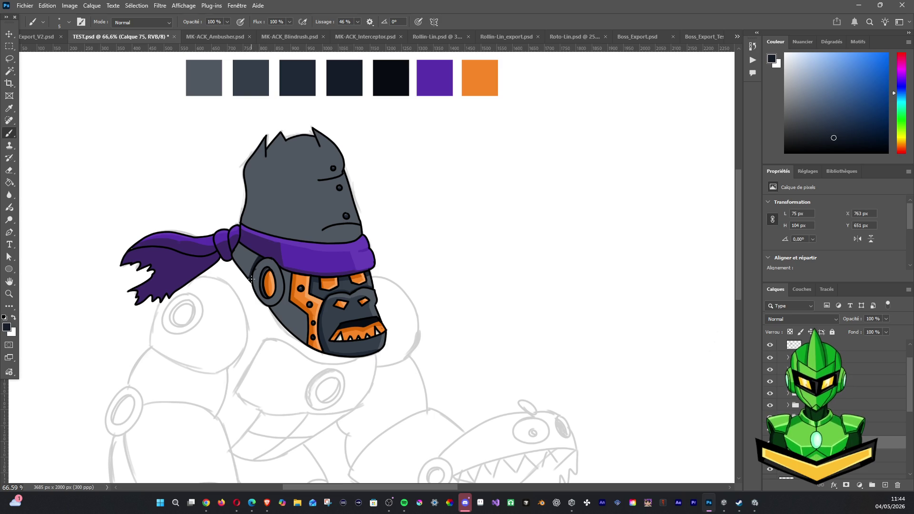
{"action": "left_click_drag", "start_coordinate": [253, 288], "coordinate": [263, 263]}
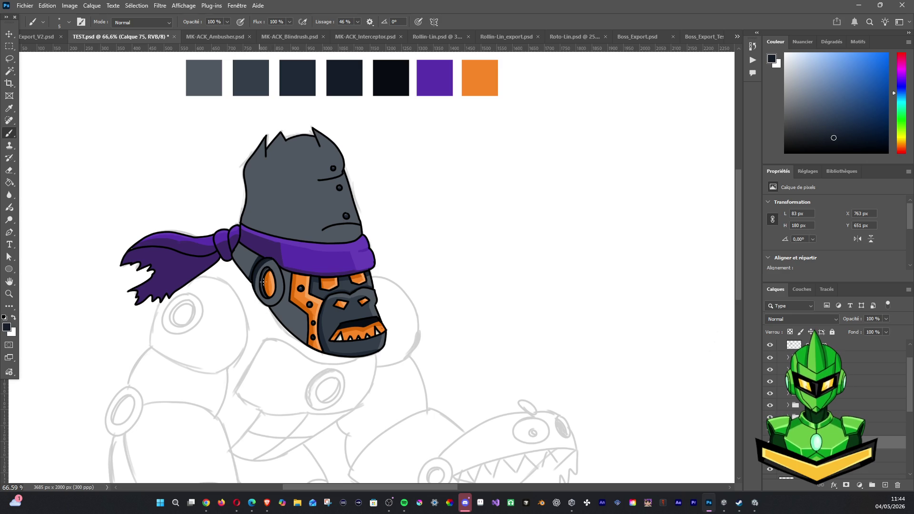
{"action": "left_click_drag", "start_coordinate": [257, 306], "coordinate": [254, 278]}
{"action": "left_click", "coordinate": [232, 254], "text": "shift"}
{"action": "left_click_drag", "start_coordinate": [266, 246], "coordinate": [245, 275]}
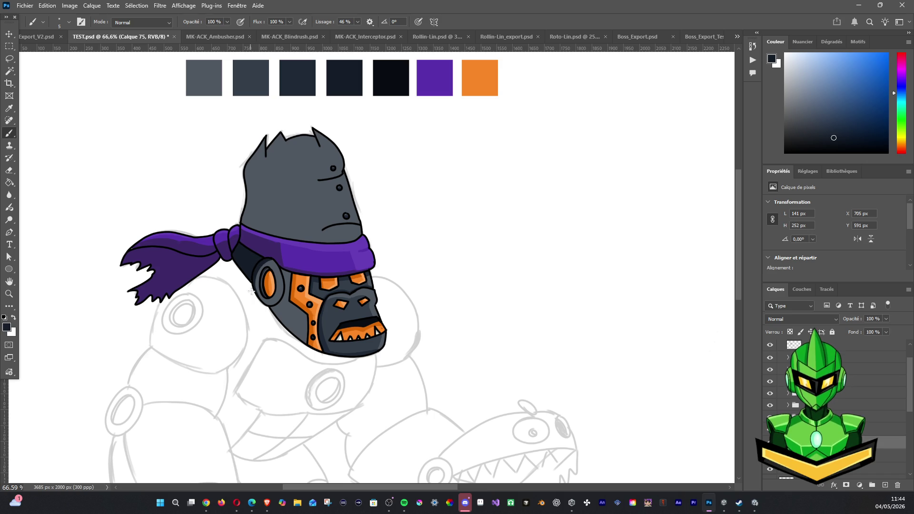
{"action": "scroll", "coordinate": [342, 207], "scroll_direction": "down", "scroll_amount": 2}
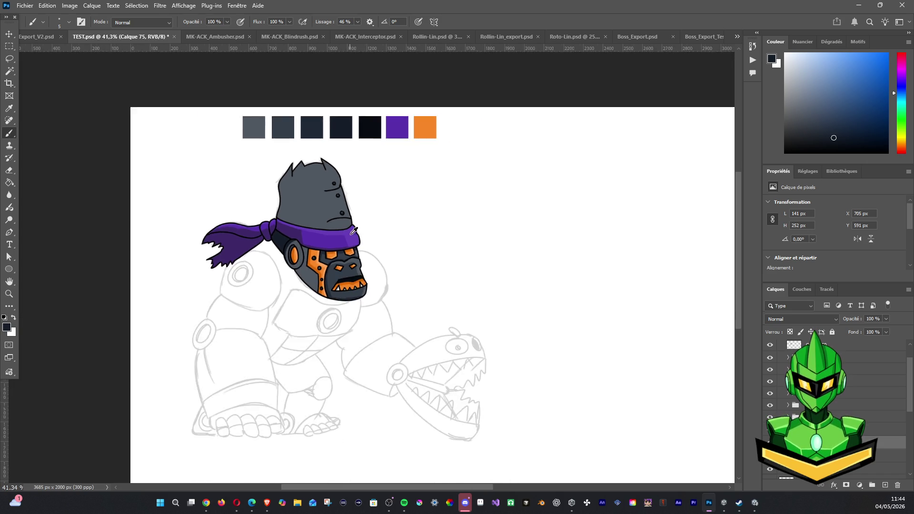
On a new layer, brush dark shading along the left edge of the orange ear.
{"action": "scroll", "coordinate": [342, 208], "scroll_direction": "down", "scroll_amount": 1}
{"action": "scroll", "coordinate": [342, 207], "scroll_direction": "down", "scroll_amount": 1}
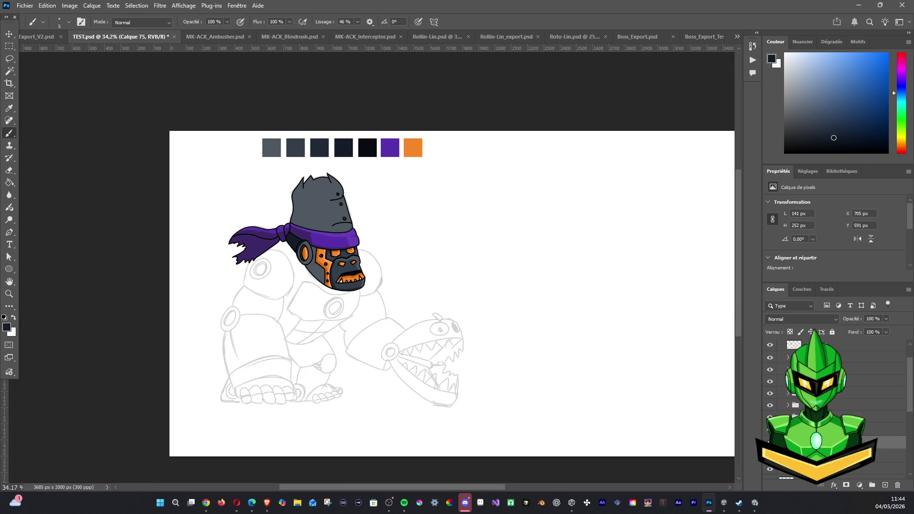
{"action": "scroll", "coordinate": [320, 230], "scroll_direction": "up", "scroll_amount": 2}
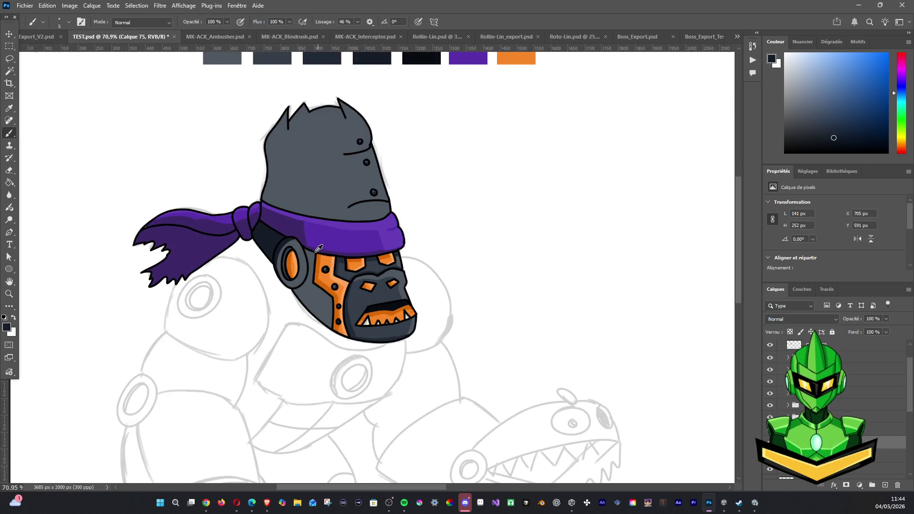
{"action": "scroll", "coordinate": [320, 229], "scroll_direction": "up", "scroll_amount": 1}
{"action": "scroll", "coordinate": [371, 173], "scroll_direction": "down", "scroll_amount": 1}
{"action": "scroll", "coordinate": [371, 173], "scroll_direction": "down", "scroll_amount": 1}
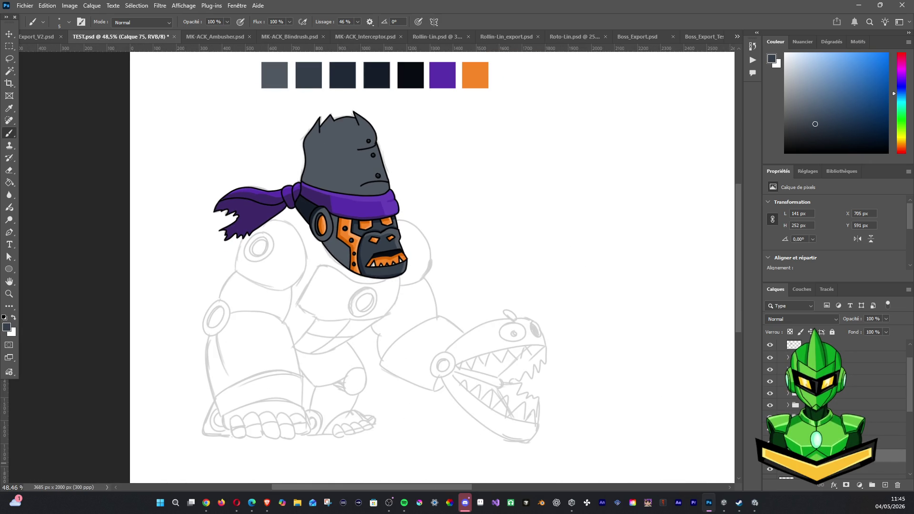
{"action": "key", "text": "ctrl+shift+alt+n"}
{"action": "left_click_drag", "start_coordinate": [319, 221], "coordinate": [310, 244]}
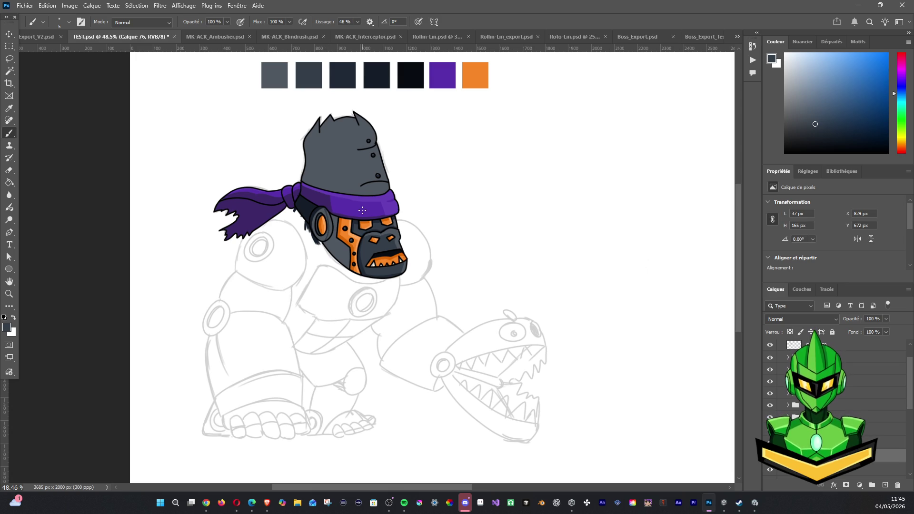
{"action": "left_click_drag", "start_coordinate": [314, 217], "coordinate": [313, 226]}
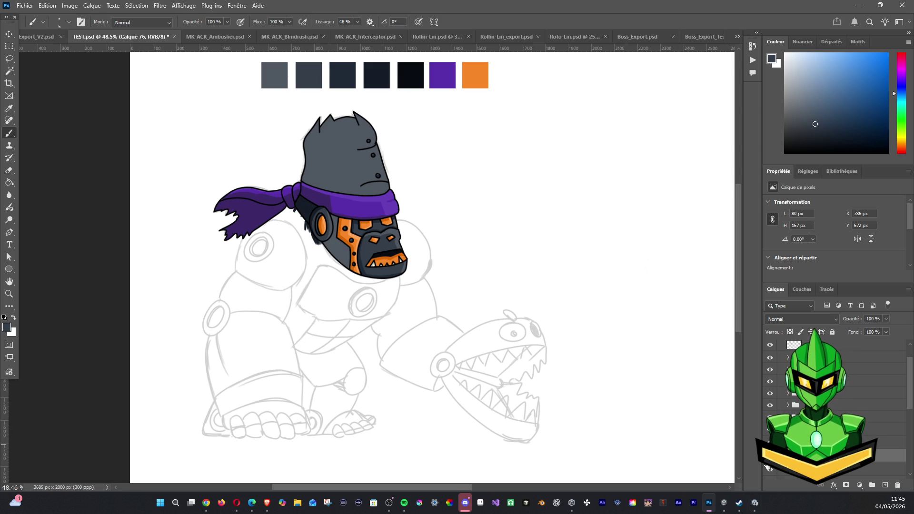
Select both shading layers and gather them into a new layer group.
{"action": "left_click", "coordinate": [838, 443], "text": "shift"}
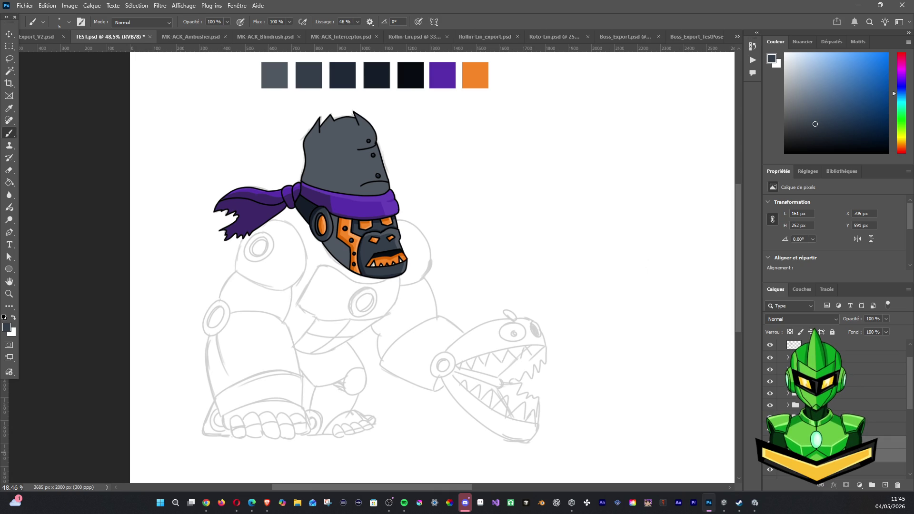
{"action": "key", "text": "ctrl+g"}
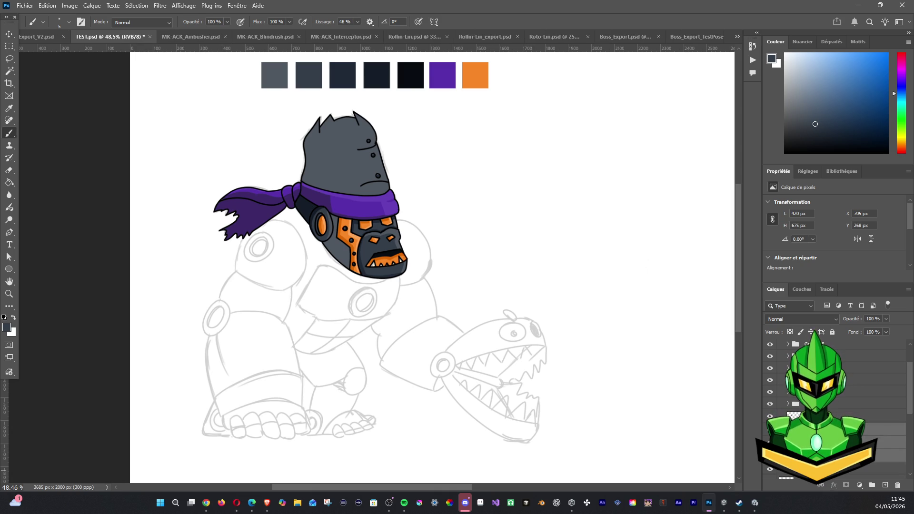
{"action": "scroll", "coordinate": [833, 405], "scroll_direction": "down", "scroll_amount": 1}
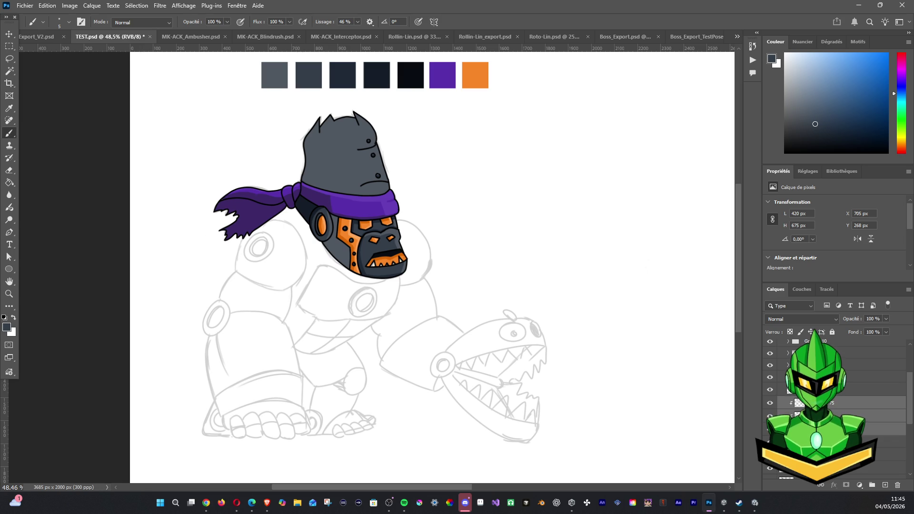
{"action": "key", "text": "alt+Tab"}
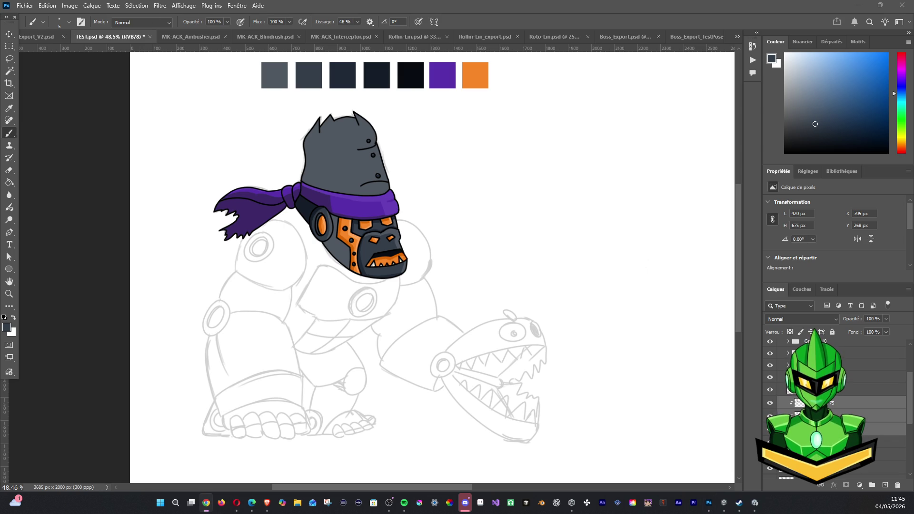
On a new layer, sample the dark head colour and shade beside the ear.
{"action": "key", "text": "alt+Tab"}
{"action": "left_click", "coordinate": [885, 485]}
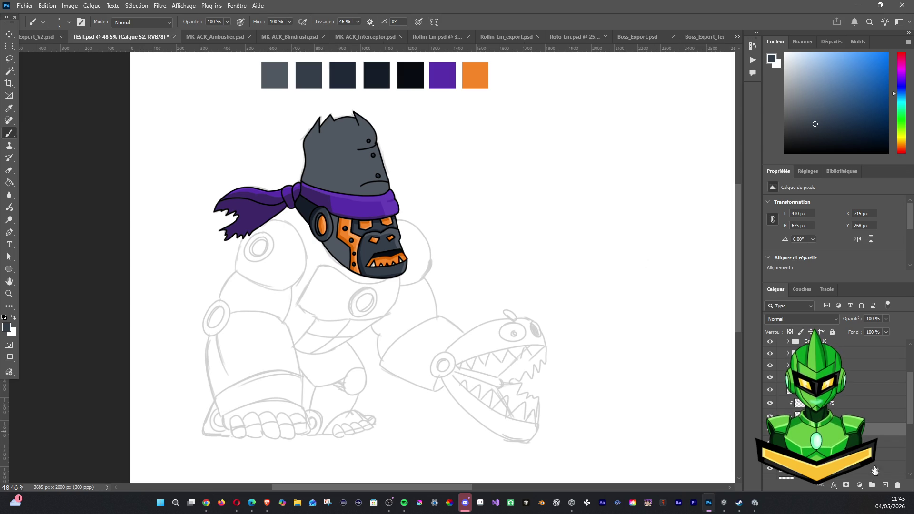
{"action": "scroll", "coordinate": [325, 211], "scroll_direction": "up", "scroll_amount": 2}
{"action": "scroll", "coordinate": [326, 211], "scroll_direction": "up", "scroll_amount": 4}
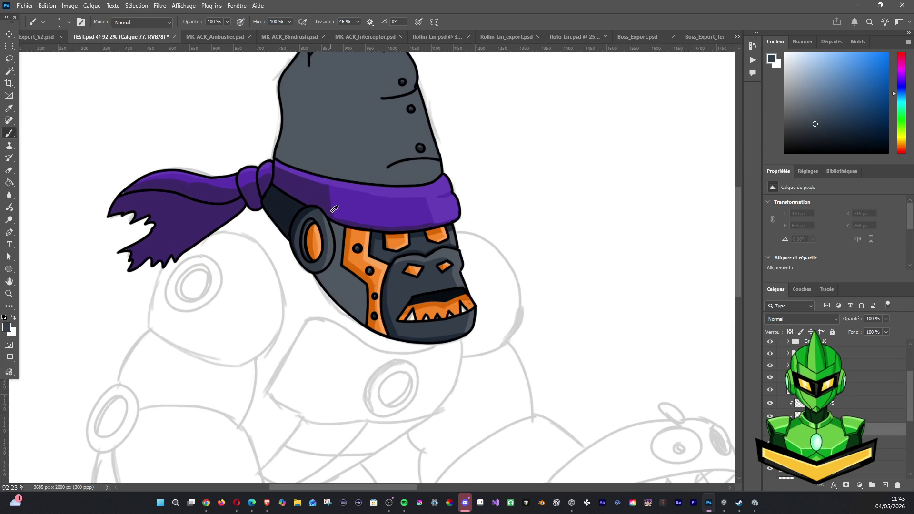
{"action": "left_click", "coordinate": [321, 214], "text": "alt"}
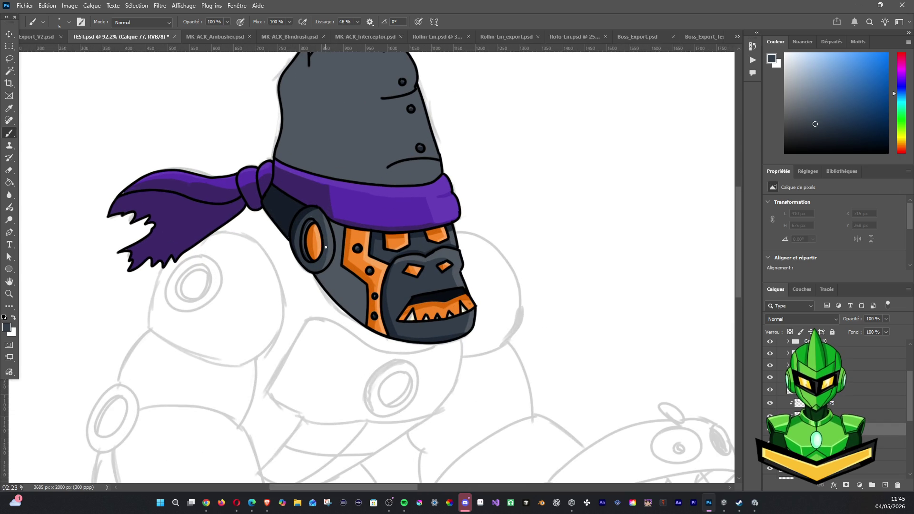
{"action": "left_click_drag", "start_coordinate": [339, 242], "coordinate": [341, 267]}
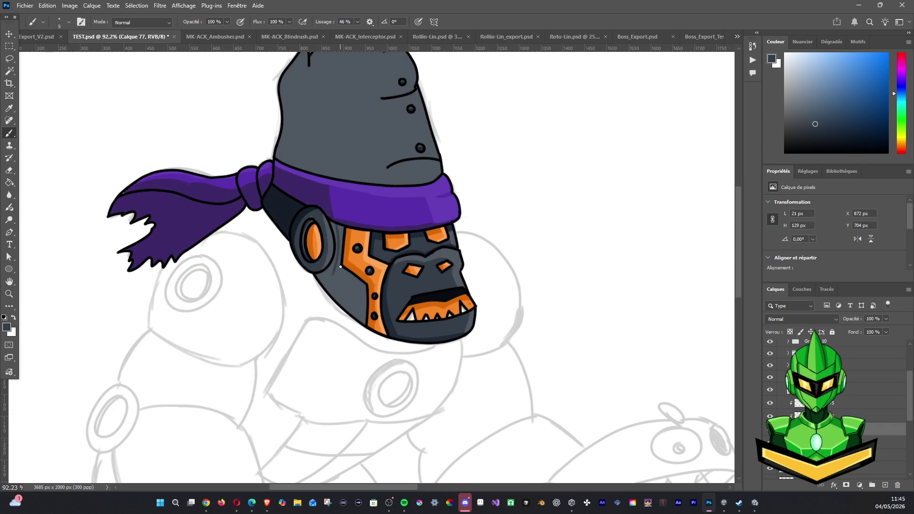
{"action": "mouse_move", "coordinate": [340, 267]}
{"action": "left_mouse_down"}
{"action": "mouse_move", "coordinate": [329, 265]}
{"action": "mouse_move", "coordinate": [329, 273]}
{"action": "mouse_move", "coordinate": [357, 315]}
{"action": "left_mouse_up"}
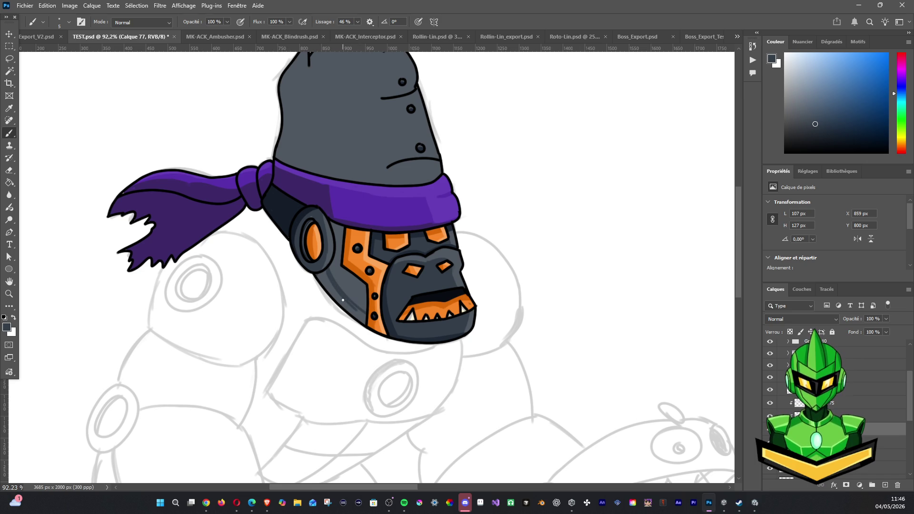
Darken the ear's left edge and the lower-left edge of the face.
{"action": "left_click_drag", "start_coordinate": [324, 212], "coordinate": [324, 264]}
{"action": "right_click", "coordinate": [329, 274]}
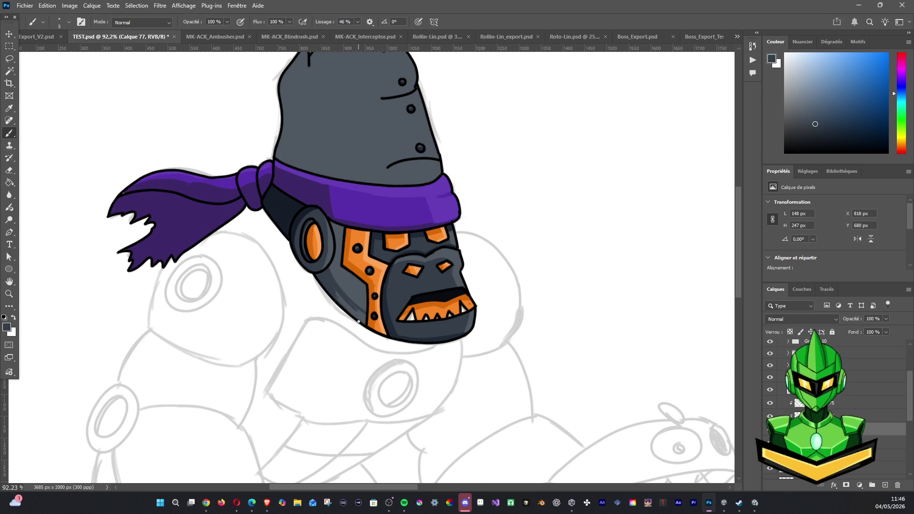
{"action": "left_click_drag", "start_coordinate": [358, 319], "coordinate": [347, 305]}
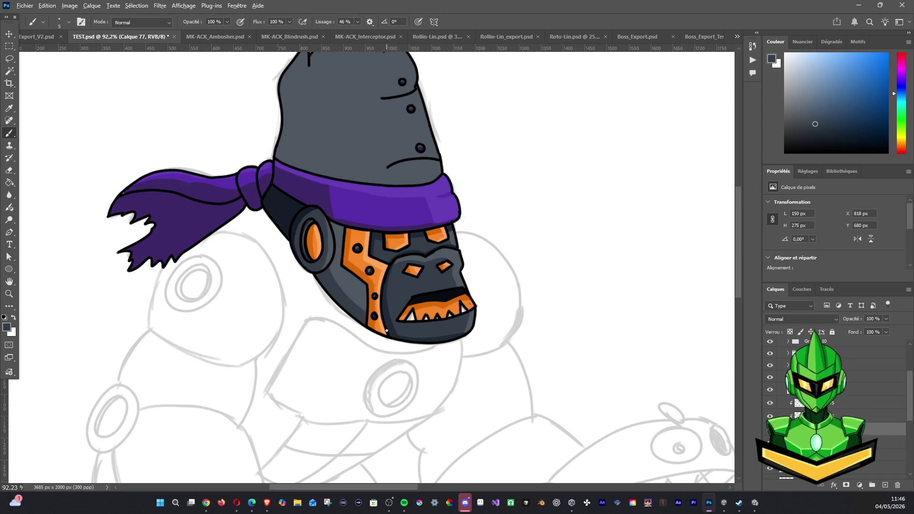
{"action": "scroll", "coordinate": [388, 211], "scroll_direction": "down", "scroll_amount": 3}
{"action": "scroll", "coordinate": [388, 212], "scroll_direction": "down", "scroll_amount": 2}
{"action": "scroll", "coordinate": [388, 212], "scroll_direction": "down", "scroll_amount": 1}
{"action": "left_click_drag", "start_coordinate": [432, 177], "coordinate": [419, 216]}
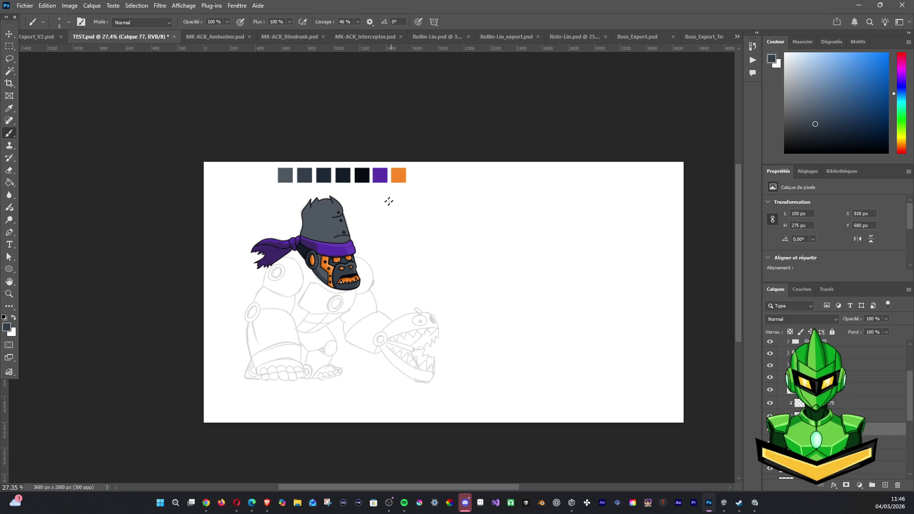
Select the grey helmet area with the Magic Wand on the helmet's colour layer.
{"action": "scroll", "coordinate": [348, 211], "scroll_direction": "up", "scroll_amount": 1}
{"action": "scroll", "coordinate": [354, 204], "scroll_direction": "up", "scroll_amount": 1}
{"action": "scroll", "coordinate": [356, 238], "scroll_direction": "up", "scroll_amount": 1}
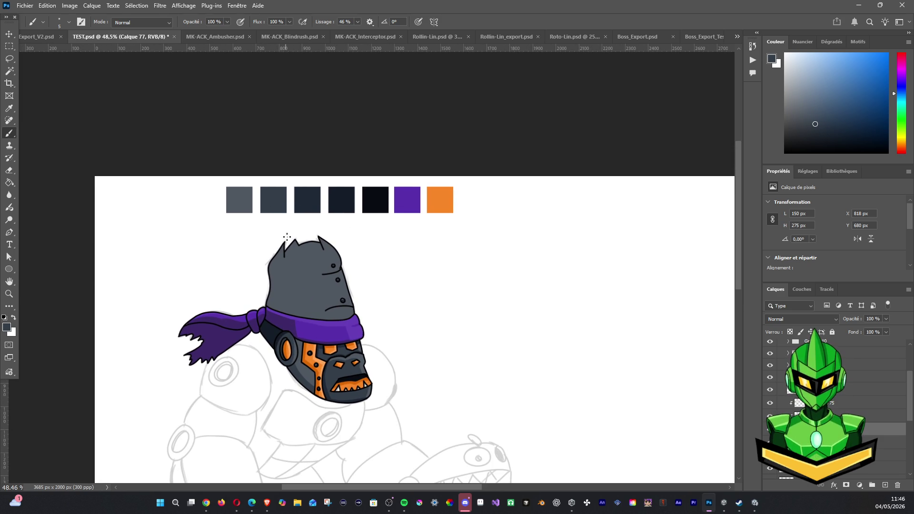
{"action": "left_click", "coordinate": [9, 72]}
{"action": "left_click", "coordinate": [890, 443]}
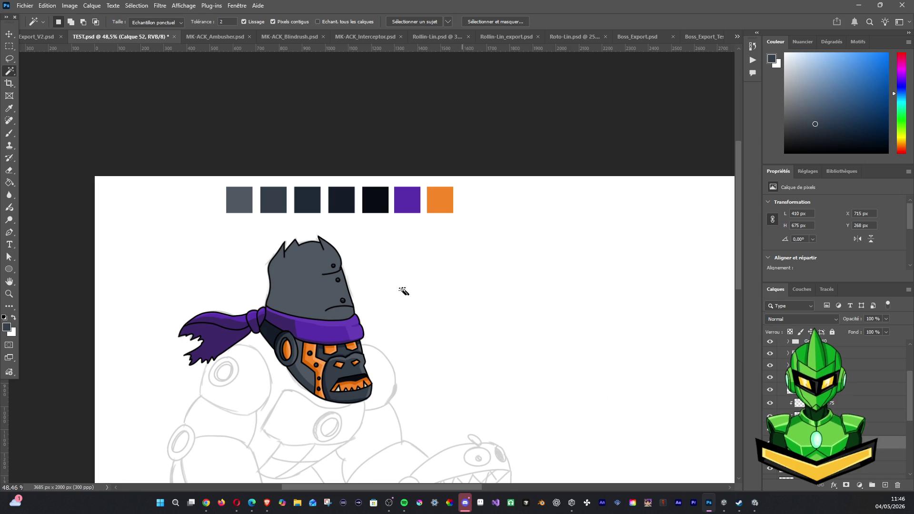
{"action": "left_click", "coordinate": [885, 389]}
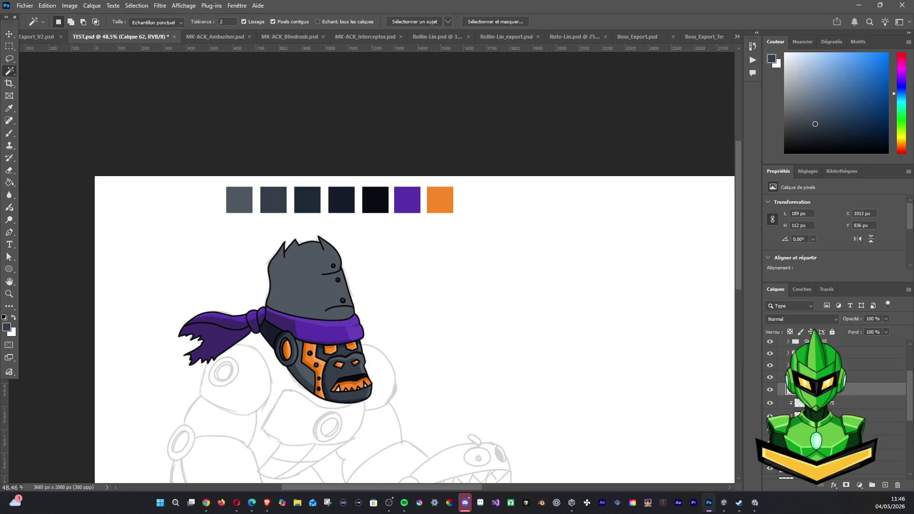
{"action": "left_click", "coordinate": [321, 290]}
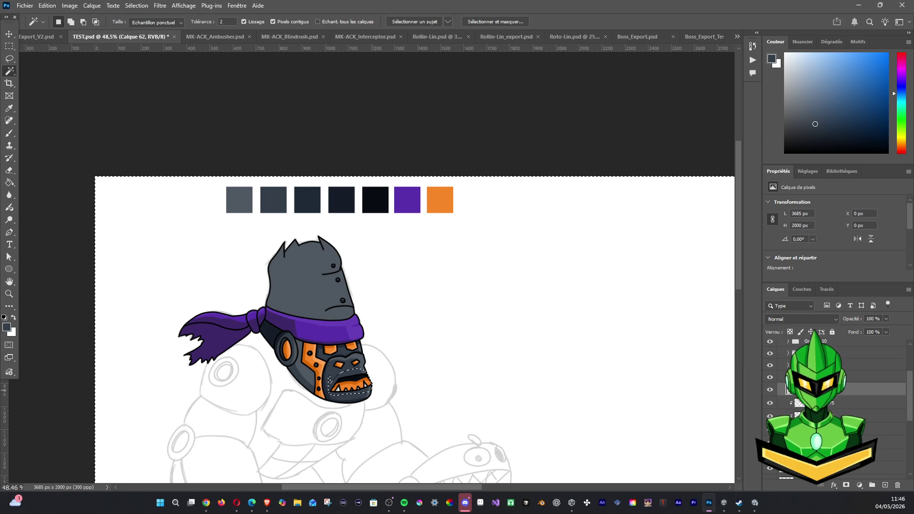
{"action": "scroll", "coordinate": [838, 404], "scroll_direction": "up", "scroll_amount": 3}
{"action": "left_click", "coordinate": [880, 371]}
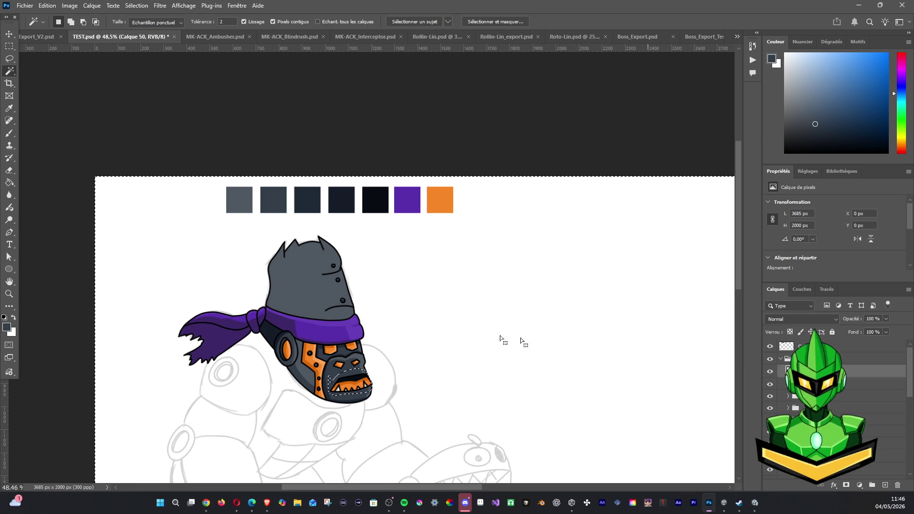
{"action": "left_click", "coordinate": [294, 295]}
Fill the helmet selection with the dark slate foreground colour and deselect.
{"action": "scroll", "coordinate": [479, 323], "scroll_direction": "down", "scroll_amount": 1}
{"action": "left_click_drag", "start_coordinate": [426, 273], "coordinate": [398, 220]}
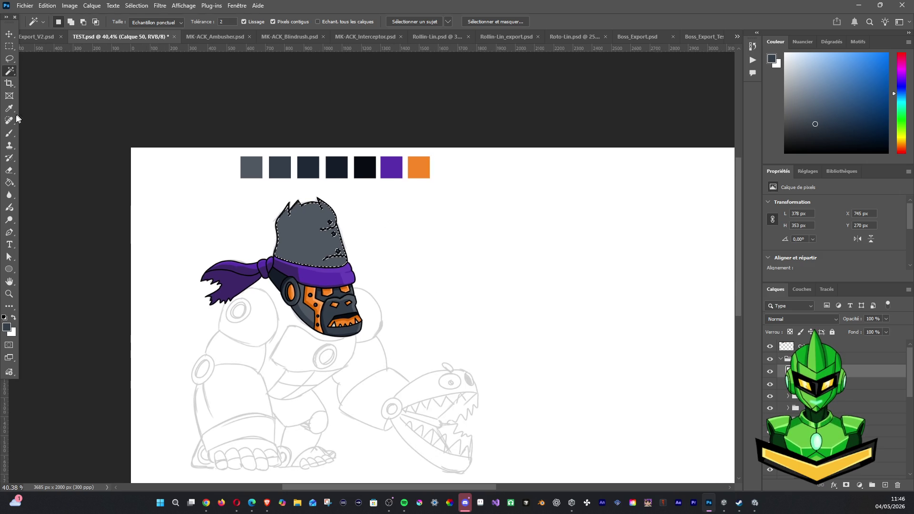
{"action": "left_click", "coordinate": [9, 134]}
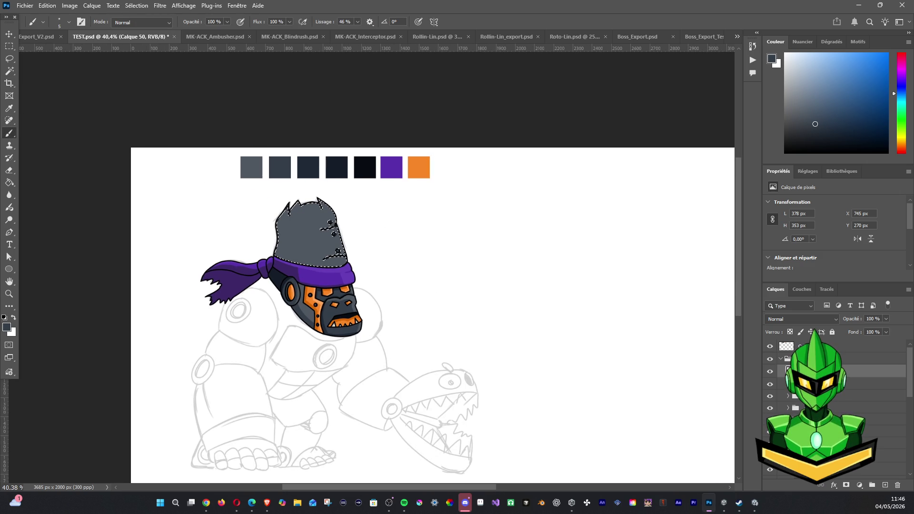
{"action": "scroll", "coordinate": [838, 405], "scroll_direction": "down", "scroll_amount": 2}
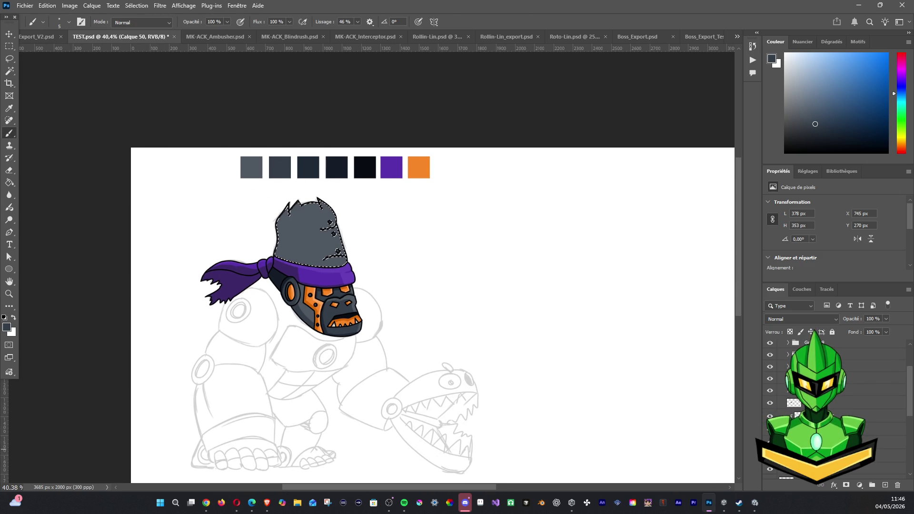
{"action": "key", "text": "alt+BackSpace"}
{"action": "key", "text": "ctrl+d"}
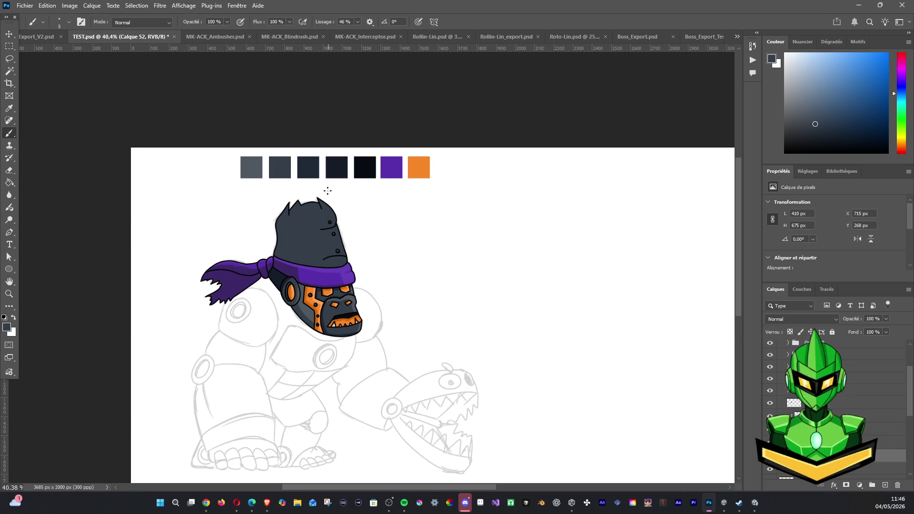
On a new layer, paint light slate highlights along the helmet's spike and right edge.
{"action": "left_click", "coordinate": [885, 485]}
{"action": "left_click", "coordinate": [257, 162], "text": "alt"}
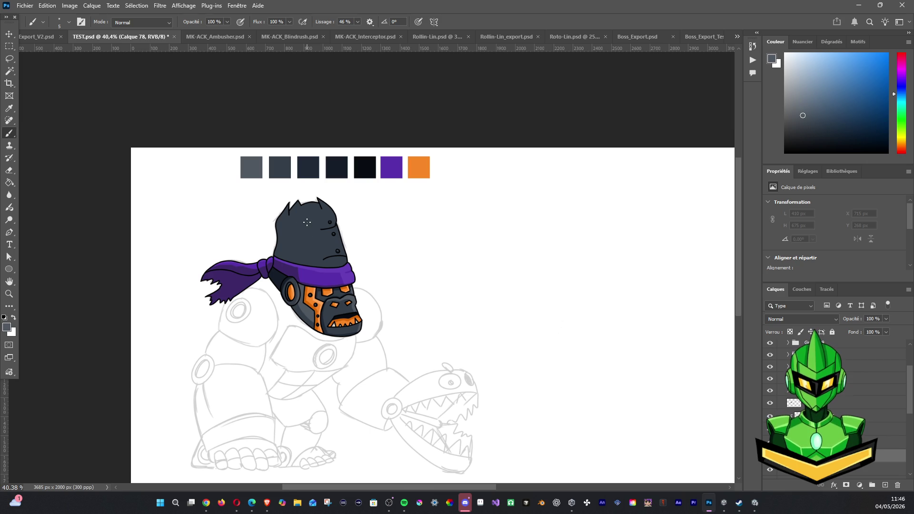
{"action": "left_click_drag", "start_coordinate": [338, 249], "coordinate": [339, 271]}
{"action": "scroll", "coordinate": [338, 199], "scroll_direction": "up", "scroll_amount": 2}
{"action": "scroll", "coordinate": [336, 198], "scroll_direction": "up", "scroll_amount": 3}
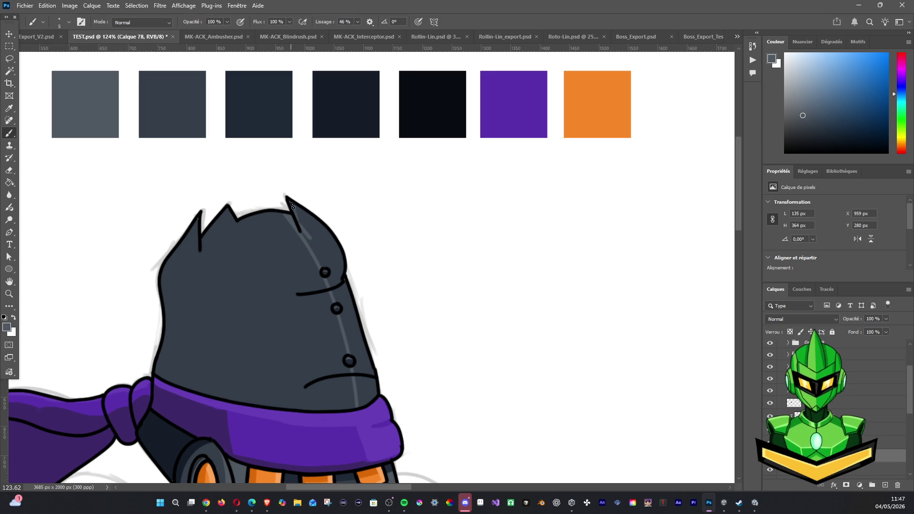
{"action": "left_click_drag", "start_coordinate": [300, 226], "coordinate": [291, 200]}
{"action": "left_click_drag", "start_coordinate": [351, 303], "coordinate": [376, 399]}
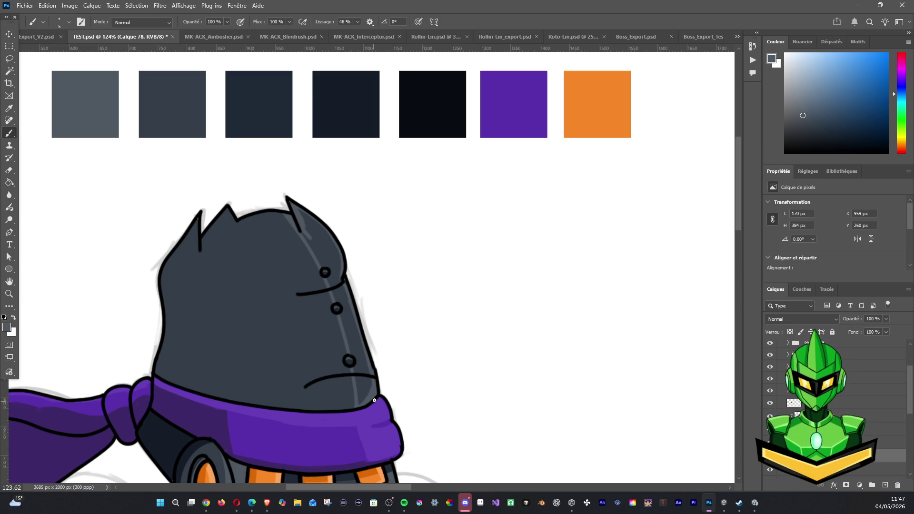
{"action": "left_click", "coordinate": [9, 71]}
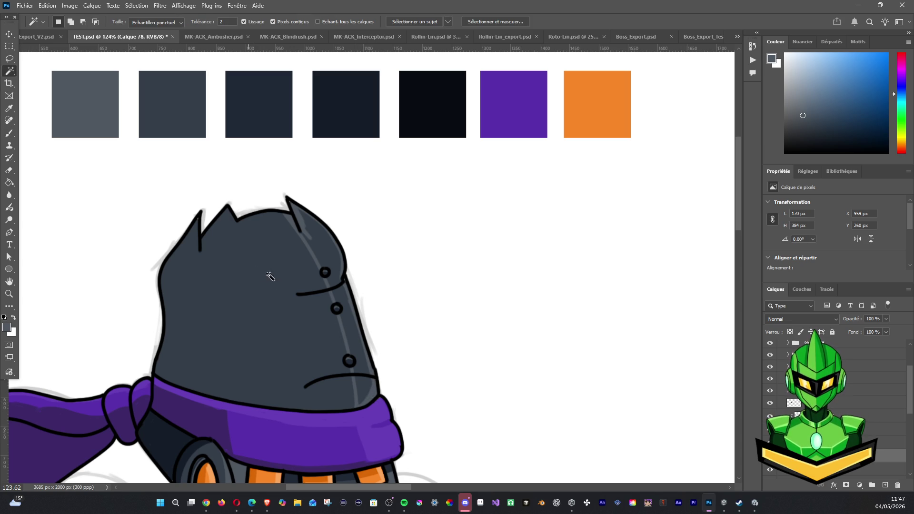
On a new layer, brush dark navy shadow strokes up the helmet's left edge.
{"action": "scroll", "coordinate": [335, 260], "scroll_direction": "down", "scroll_amount": 2}
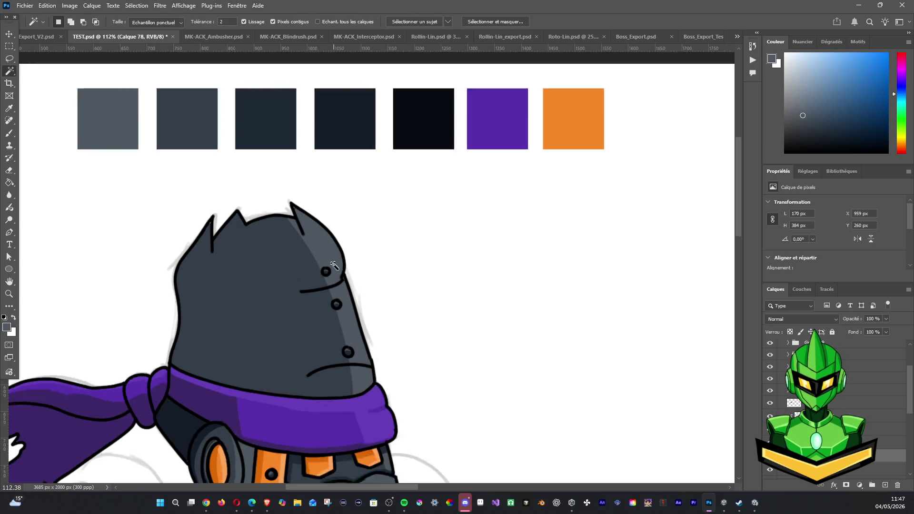
{"action": "scroll", "coordinate": [341, 278], "scroll_direction": "down", "scroll_amount": 2}
{"action": "scroll", "coordinate": [340, 281], "scroll_direction": "down", "scroll_amount": 1}
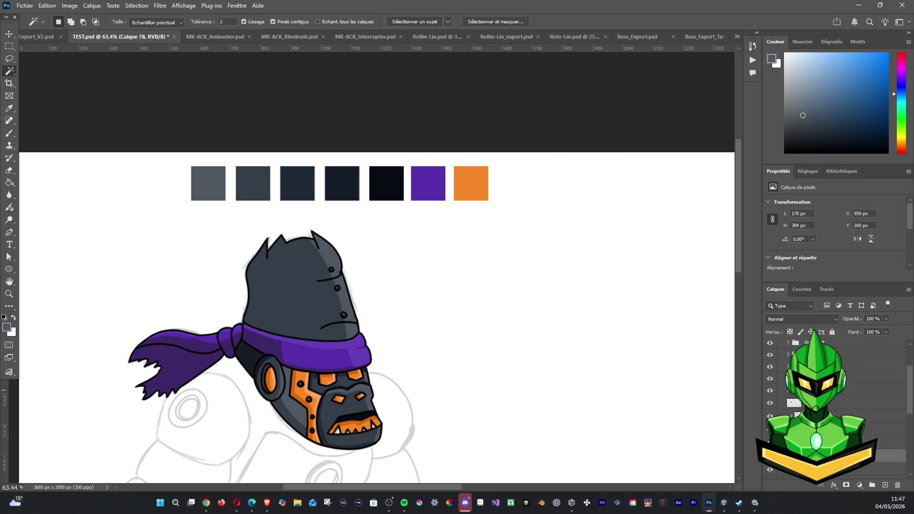
{"action": "left_click", "coordinate": [885, 485]}
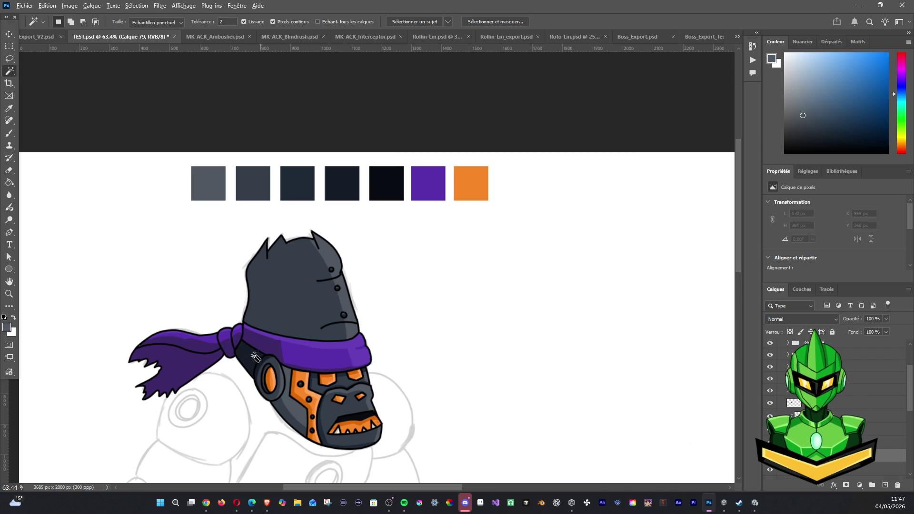
{"action": "left_click", "coordinate": [9, 133]}
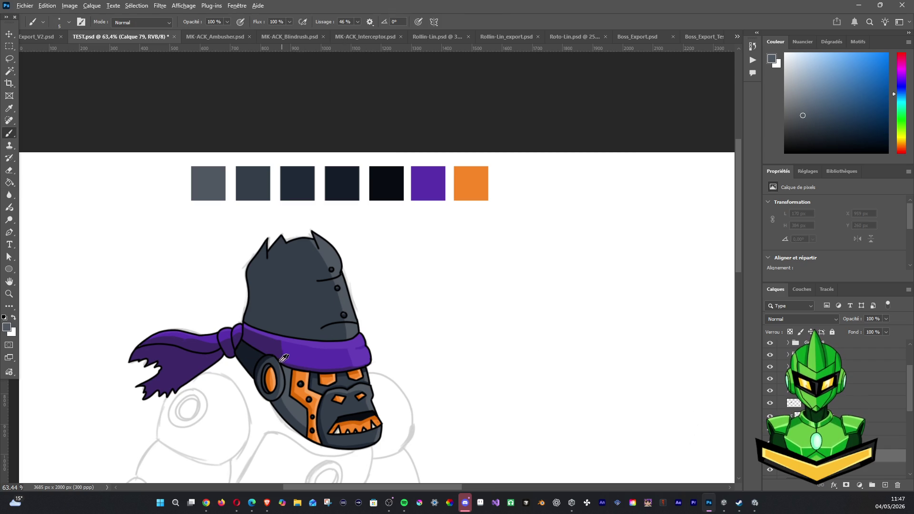
{"action": "left_click", "coordinate": [255, 355], "text": "alt"}
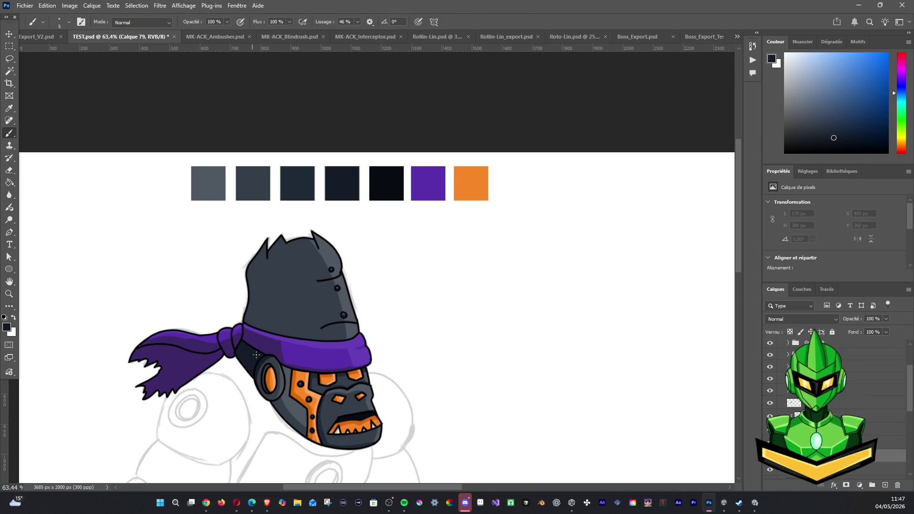
{"action": "mouse_move", "coordinate": [280, 334]}
{"action": "left_mouse_down"}
{"action": "mouse_move", "coordinate": [268, 257]}
{"action": "mouse_move", "coordinate": [276, 240]}
{"action": "mouse_move", "coordinate": [269, 270]}
{"action": "mouse_move", "coordinate": [265, 244]}
{"action": "left_mouse_up"}
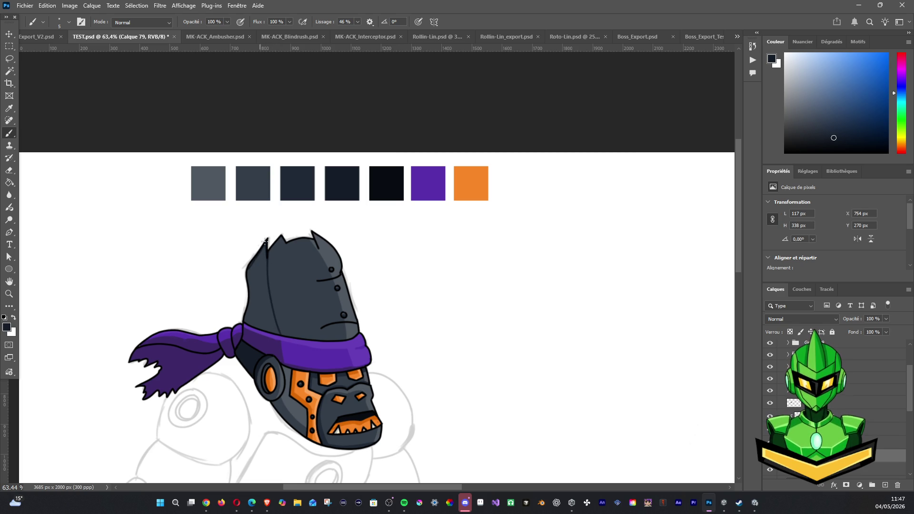
{"action": "left_click_drag", "start_coordinate": [248, 273], "coordinate": [247, 318]}
{"action": "left_click", "coordinate": [9, 70]}
{"action": "left_click", "coordinate": [259, 286]}
{"action": "key", "text": "ctrl+d"}
{"action": "scroll", "coordinate": [333, 276], "scroll_direction": "down", "scroll_amount": 5}
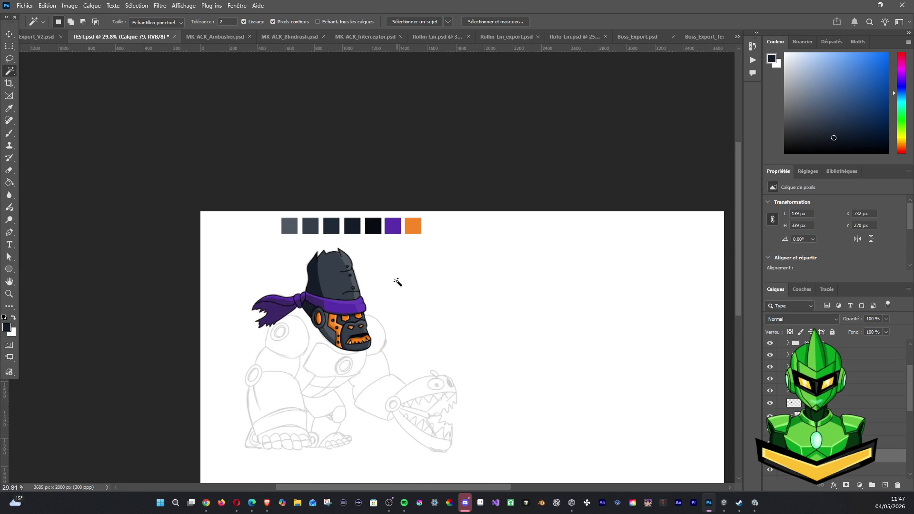
{"action": "left_click_drag", "start_coordinate": [451, 313], "coordinate": [364, 177]}
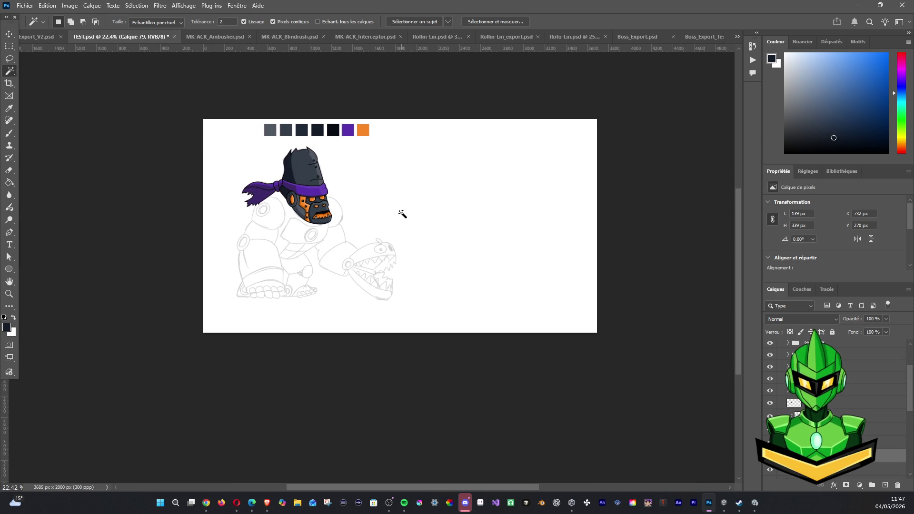
{"action": "key", "text": "alt+Tab"}
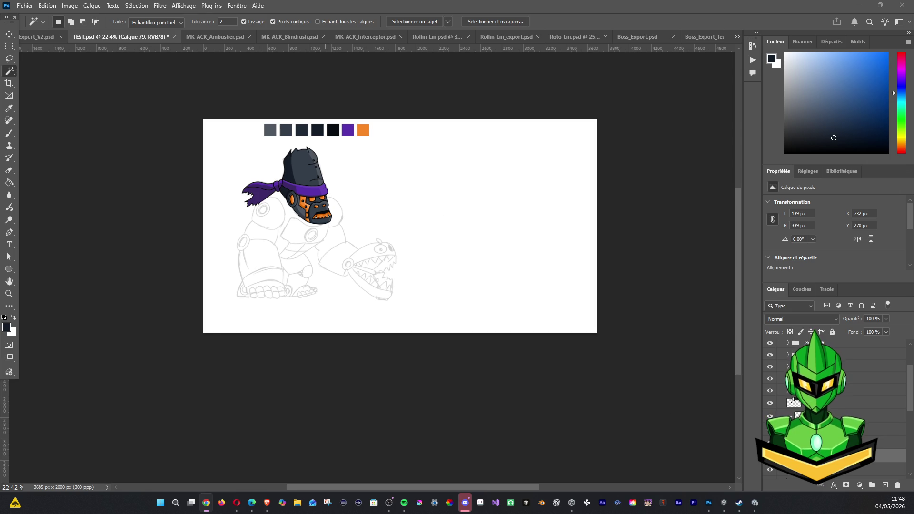
{"action": "scroll", "coordinate": [793, 399], "scroll_direction": "up", "scroll_amount": 3}
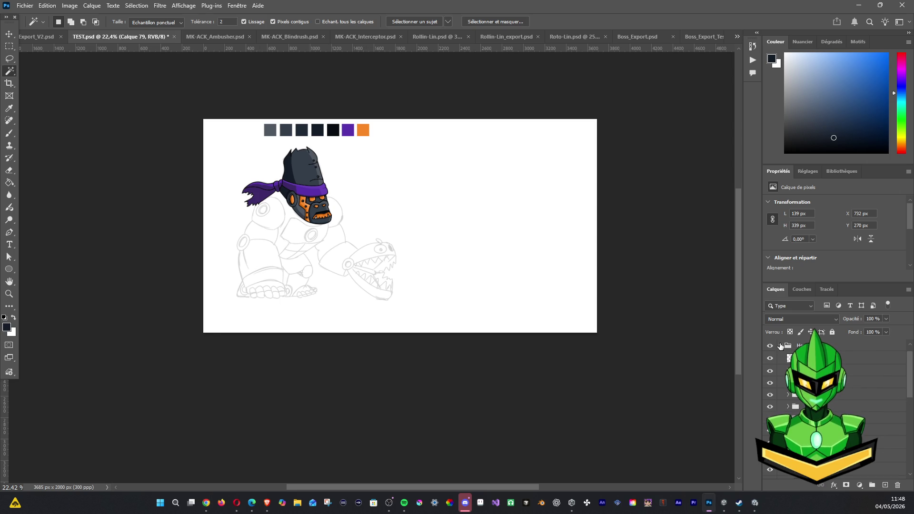
Hide the Head and scarf groups to reveal the pencil sketch.
{"action": "left_click", "coordinate": [780, 346]}
{"action": "left_click", "coordinate": [770, 346]}
{"action": "left_click", "coordinate": [769, 346]}
{"action": "left_click", "coordinate": [770, 346]}
{"action": "left_click", "coordinate": [770, 346]}
{"action": "left_click", "coordinate": [770, 358]}
{"action": "left_click", "coordinate": [770, 358]}
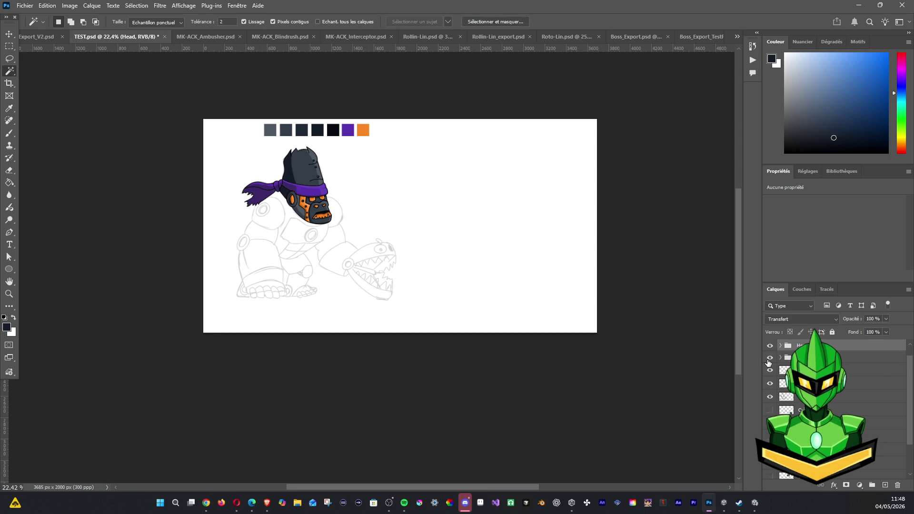
{"action": "left_click", "coordinate": [769, 346]}
{"action": "left_click", "coordinate": [770, 357]}
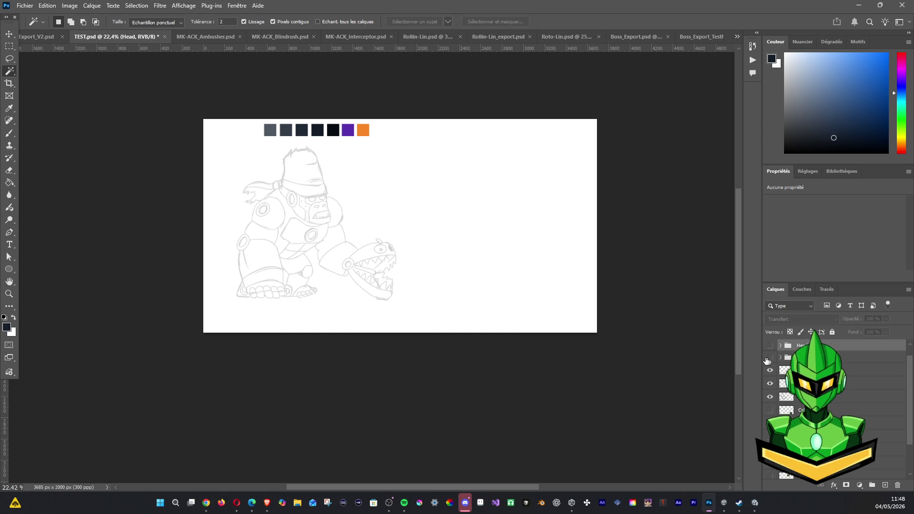
Add a new empty layer for the lineart with the Brush tool active.
{"action": "scroll", "coordinate": [306, 210], "scroll_direction": "up", "scroll_amount": 2}
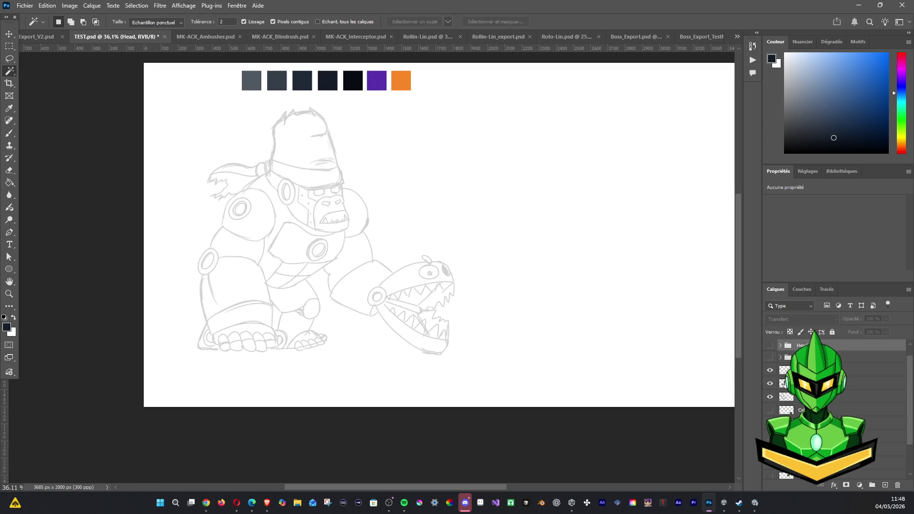
{"action": "left_click", "coordinate": [885, 485]}
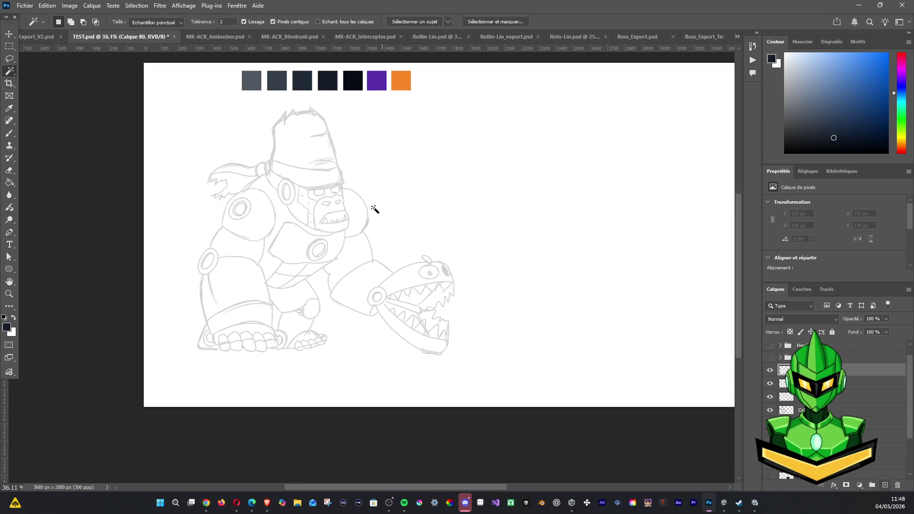
{"action": "left_click", "coordinate": [7, 134]}
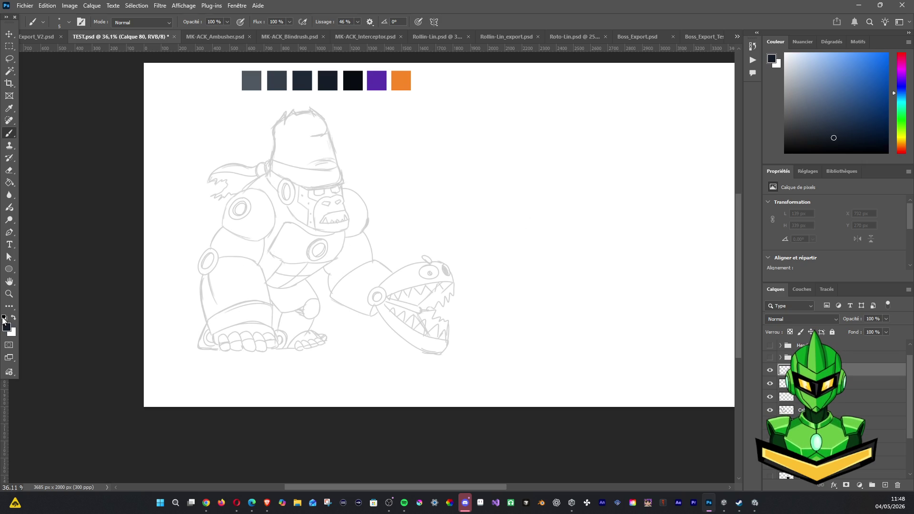
Set black paint and 56% brush smoothing, zoomed in on the upper body.
{"action": "left_click", "coordinate": [4, 318]}
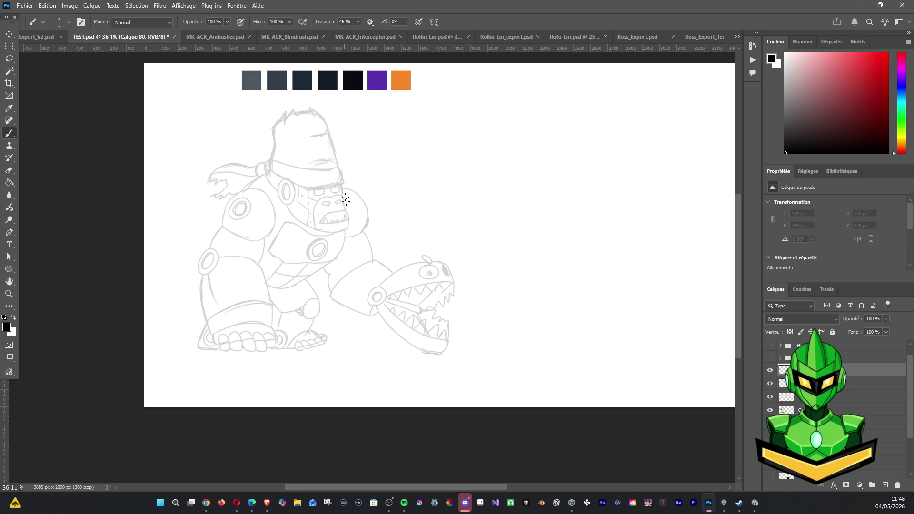
{"action": "left_click_drag", "start_coordinate": [344, 236], "coordinate": [343, 248]}
{"action": "key", "text": "z"}
{"action": "scroll", "coordinate": [486, 259], "scroll_direction": "up", "scroll_amount": 2}
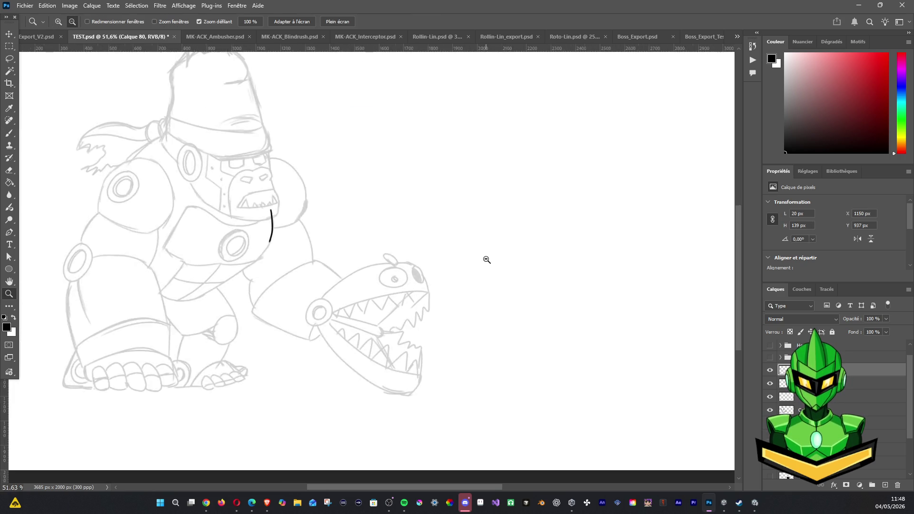
{"action": "left_click", "coordinate": [486, 259]}
{"action": "key", "text": "b"}
{"action": "scroll", "coordinate": [402, 179], "scroll_direction": "up", "scroll_amount": 2}
{"action": "scroll", "coordinate": [402, 179], "scroll_direction": "left", "scroll_amount": 2}
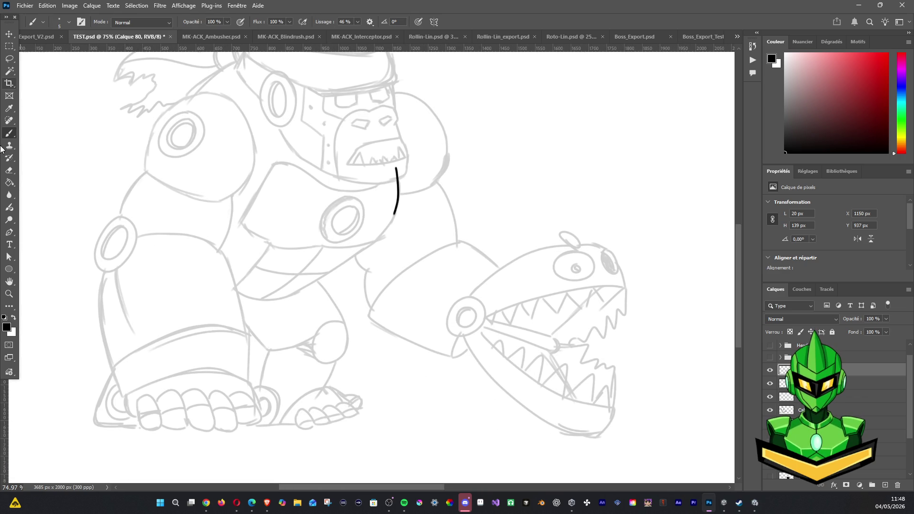
{"action": "left_click", "coordinate": [346, 22]}
{"action": "type", "text": "5"}
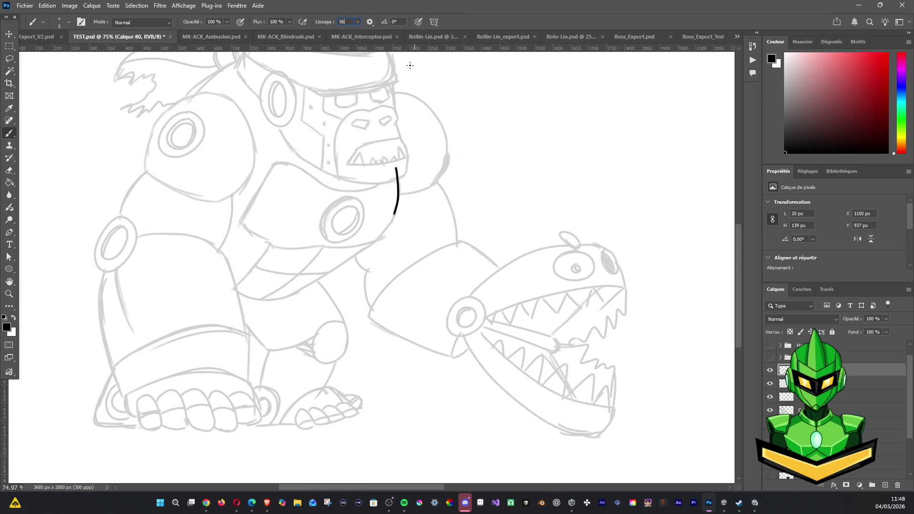
{"action": "left_click", "coordinate": [458, 129]}
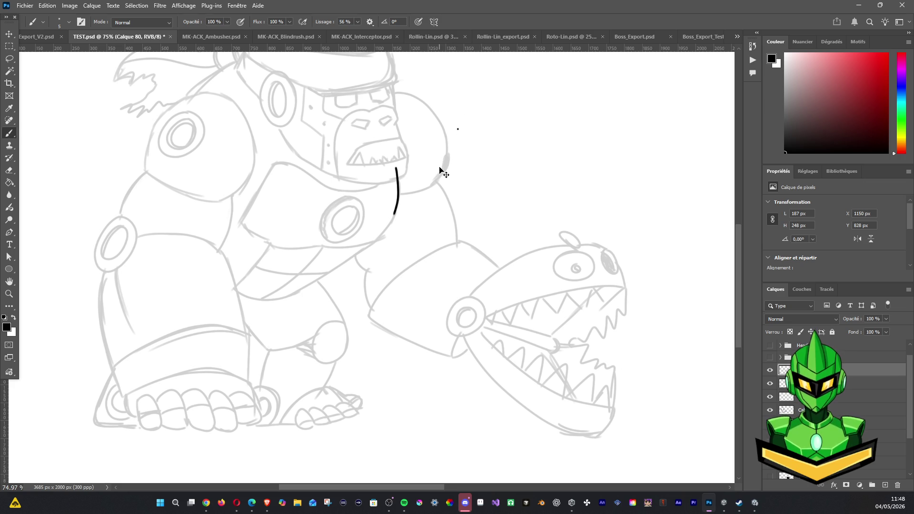
Ink the jaw curve below the mouth sweeping down toward the chest.
{"action": "key", "text": "ctrl+z"}
{"action": "key", "text": "ctrl+z"}
{"action": "left_click_drag", "start_coordinate": [395, 166], "coordinate": [369, 242]}
{"action": "mouse_move", "coordinate": [286, 297]}
{"action": "left_mouse_down"}
{"action": "mouse_move", "coordinate": [382, 231]}
{"action": "mouse_move", "coordinate": [330, 270]}
{"action": "left_mouse_up"}
{"action": "key", "text": "ctrl+z"}
{"action": "key", "text": "ctrl+z"}
{"action": "left_click_drag", "start_coordinate": [381, 236], "coordinate": [269, 300]}
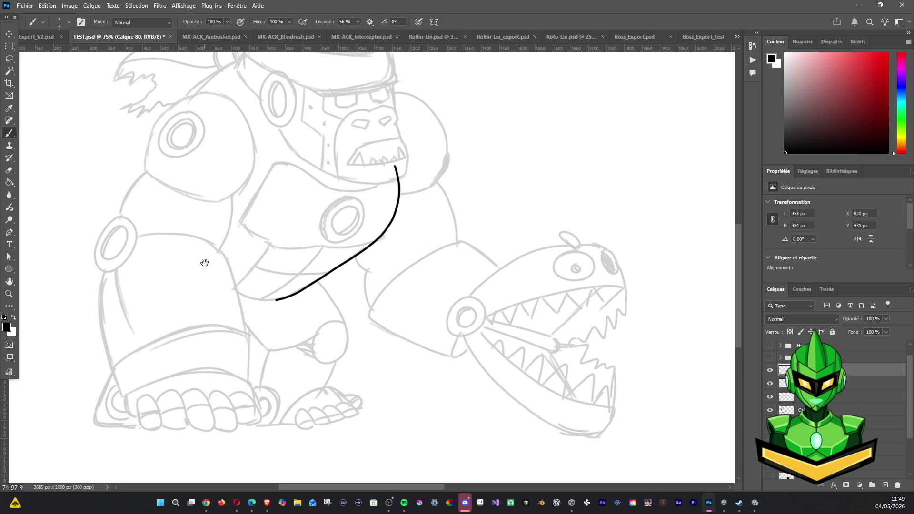
{"action": "left_click_drag", "start_coordinate": [228, 245], "coordinate": [238, 288]}
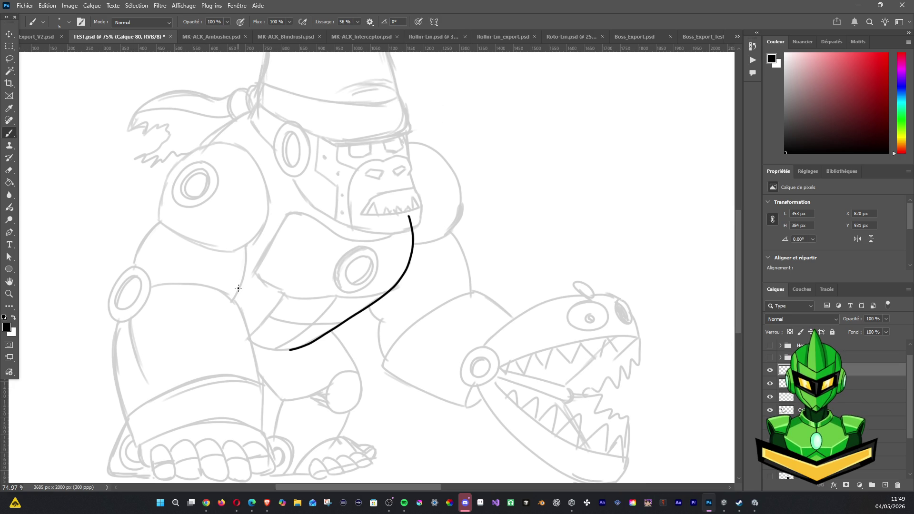
With the canvas rotated nearly upside down, extend the curve up the torso's side.
{"action": "key", "text": "r"}
{"action": "mouse_move", "coordinate": [298, 267]}
{"action": "left_mouse_down"}
{"action": "mouse_move", "coordinate": [287, 240]}
{"action": "mouse_move", "coordinate": [424, 292]}
{"action": "mouse_move", "coordinate": [414, 259]}
{"action": "mouse_move", "coordinate": [395, 276]}
{"action": "mouse_move", "coordinate": [388, 271]}
{"action": "left_mouse_up"}
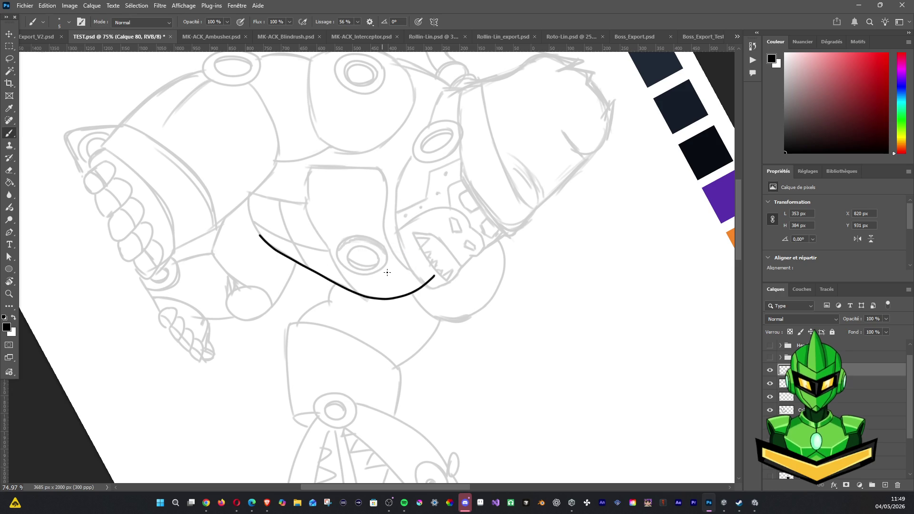
{"action": "left_click_drag", "start_coordinate": [257, 231], "coordinate": [248, 200]}
{"action": "key", "text": "ctrl+z"}
{"action": "key", "text": "z"}
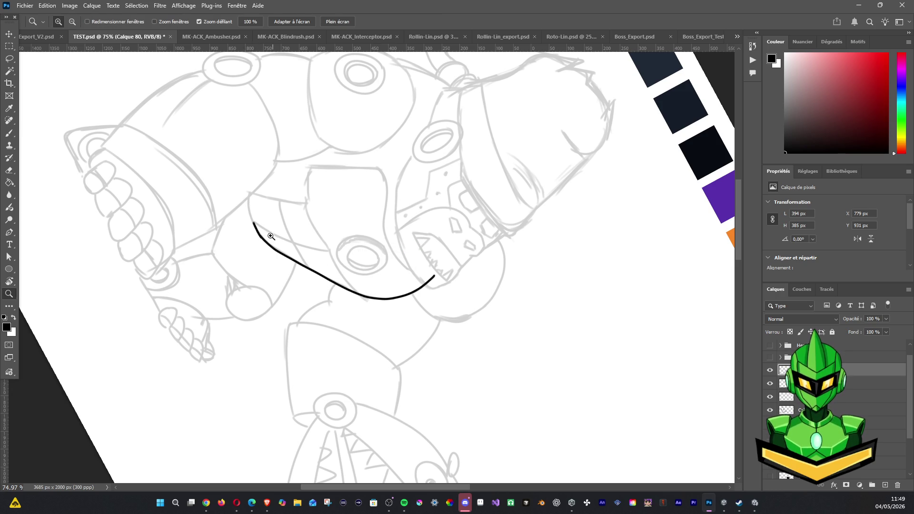
{"action": "key", "text": "b"}
{"action": "key", "text": "ctrl+z"}
{"action": "left_click_drag", "start_coordinate": [259, 236], "coordinate": [249, 199]}
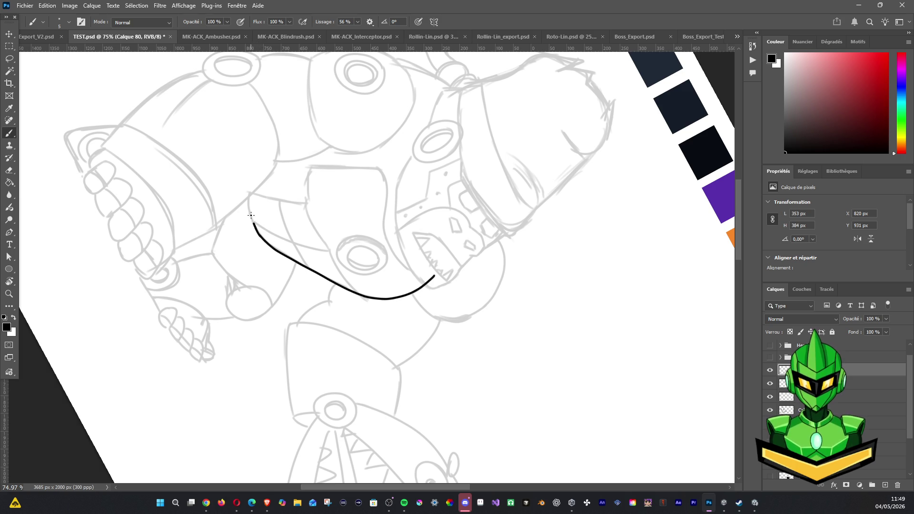
{"action": "key", "text": "ctrl+z"}
{"action": "left_click_drag", "start_coordinate": [261, 237], "coordinate": [250, 156]}
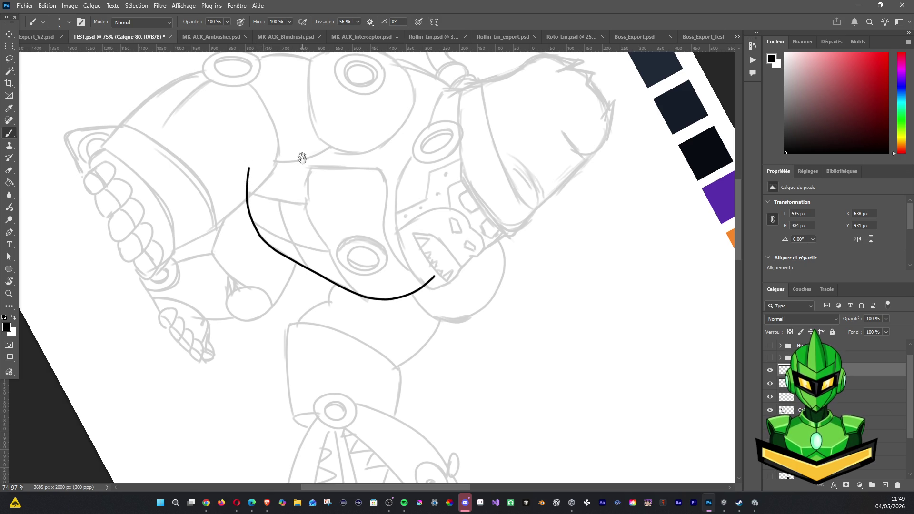
{"action": "left_click_drag", "start_coordinate": [262, 128], "coordinate": [318, 244]}
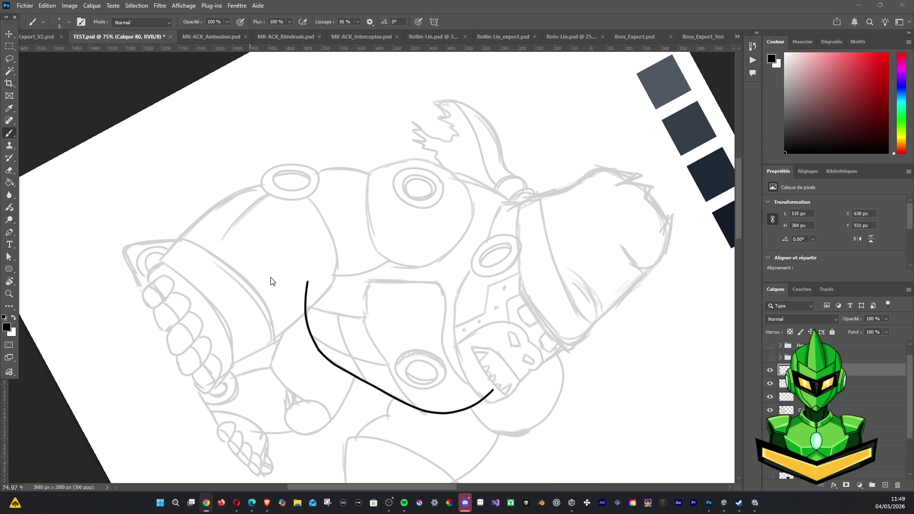
Rotate the view back upright and ink the hip line and the torso's left side.
{"action": "key", "text": "r"}
{"action": "mouse_move", "coordinate": [242, 263]}
{"action": "left_mouse_down"}
{"action": "mouse_move", "coordinate": [346, 324]}
{"action": "mouse_move", "coordinate": [357, 320]}
{"action": "left_mouse_up"}
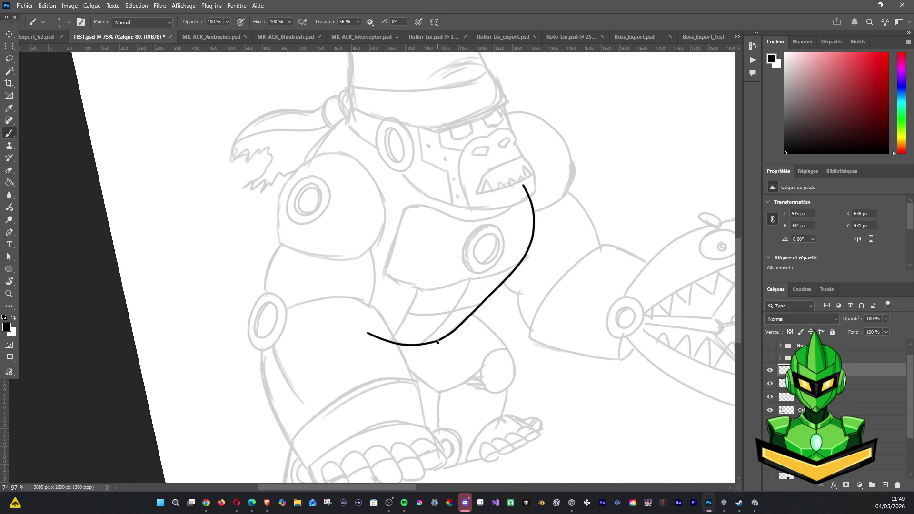
{"action": "left_click_drag", "start_coordinate": [435, 344], "coordinate": [379, 392]}
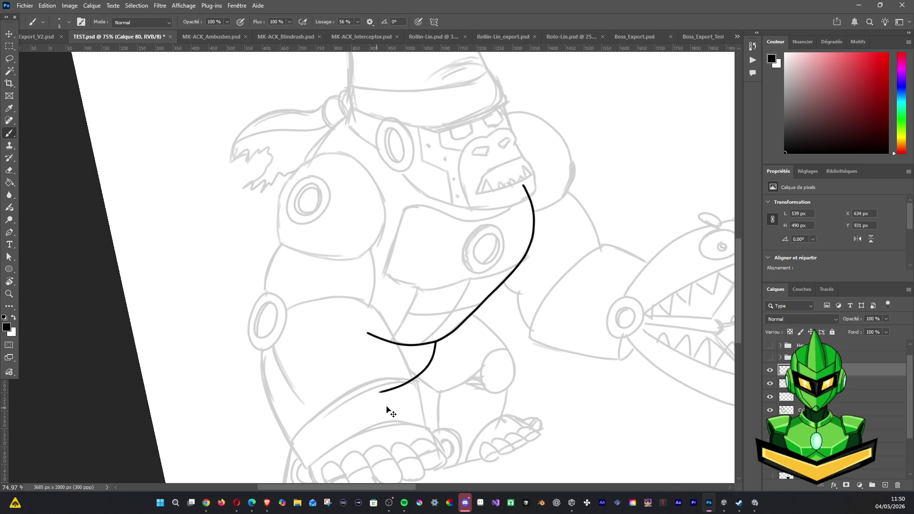
{"action": "left_click_drag", "start_coordinate": [308, 301], "coordinate": [176, 358]}
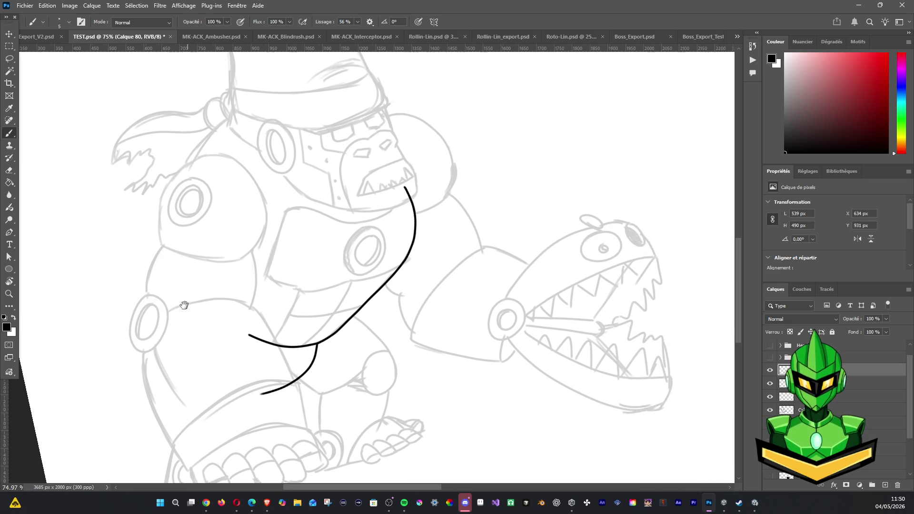
{"action": "mouse_move", "coordinate": [217, 164]}
{"action": "left_mouse_down"}
{"action": "mouse_move", "coordinate": [153, 268]}
{"action": "mouse_move", "coordinate": [193, 358]}
{"action": "mouse_move", "coordinate": [238, 389]}
{"action": "left_mouse_up"}
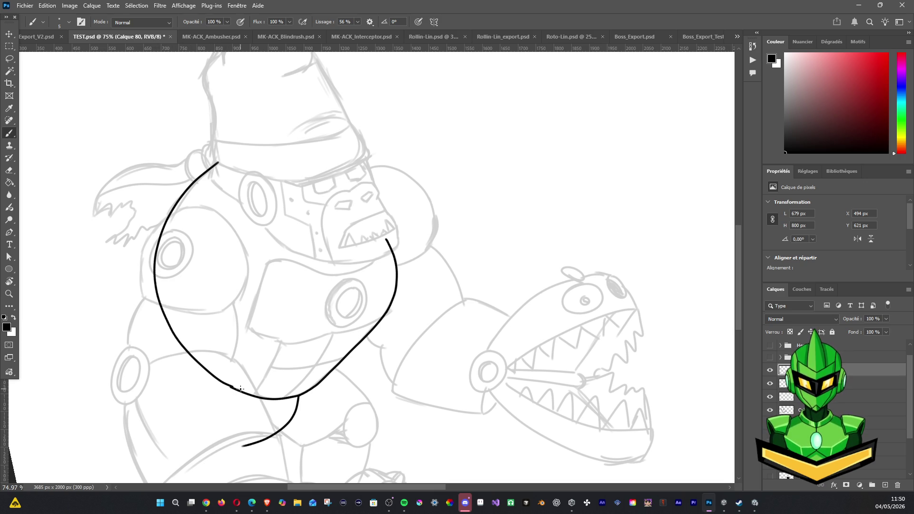
Zoom out and draw the lower hip loop below the torso.
{"action": "scroll", "coordinate": [241, 389], "scroll_direction": "down", "scroll_amount": 1}
{"action": "left_click_drag", "start_coordinate": [304, 328], "coordinate": [381, 264]}
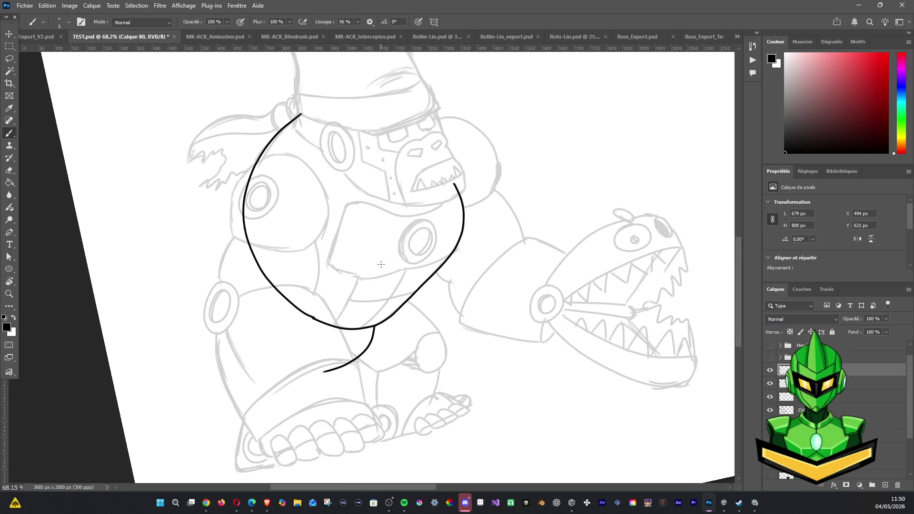
{"action": "mouse_move", "coordinate": [265, 279]}
{"action": "left_mouse_down"}
{"action": "mouse_move", "coordinate": [265, 339]}
{"action": "mouse_move", "coordinate": [301, 369]}
{"action": "mouse_move", "coordinate": [335, 371]}
{"action": "left_mouse_up"}
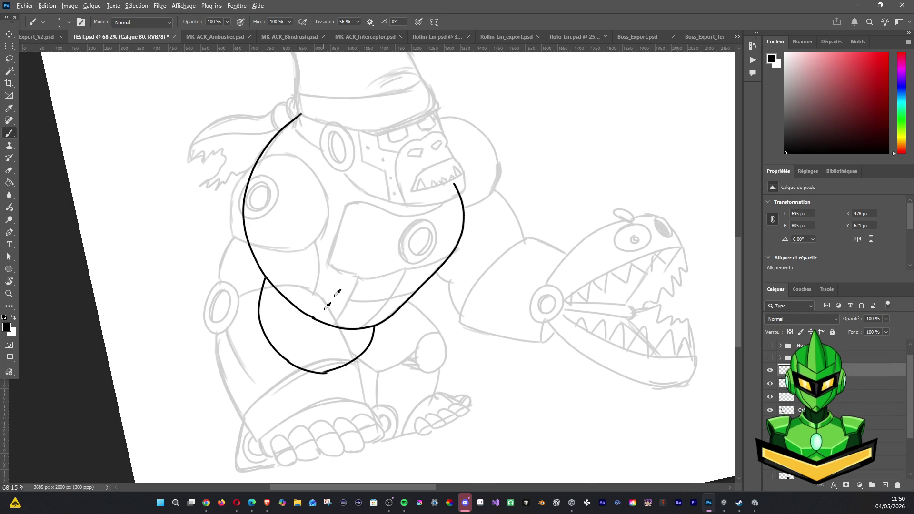
Close the torso outline with an arc across the top.
{"action": "scroll", "coordinate": [333, 266], "scroll_direction": "down", "scroll_amount": 5}
{"action": "left_click_drag", "start_coordinate": [424, 231], "coordinate": [404, 250]}
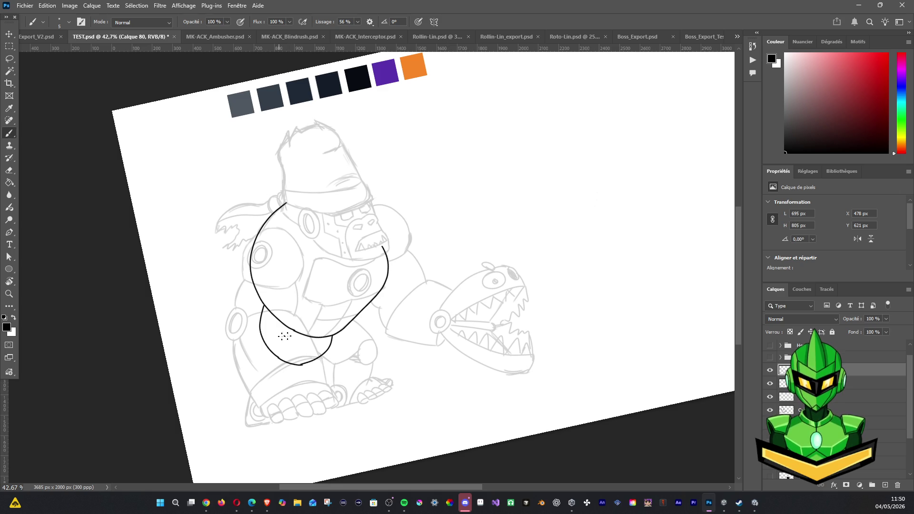
{"action": "left_click_drag", "start_coordinate": [320, 294], "coordinate": [314, 313]}
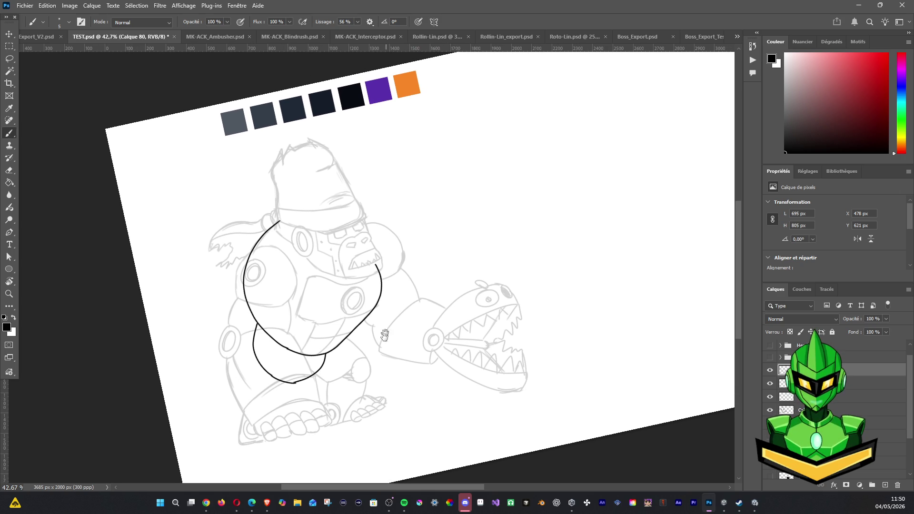
{"action": "left_click_drag", "start_coordinate": [368, 331], "coordinate": [361, 351]}
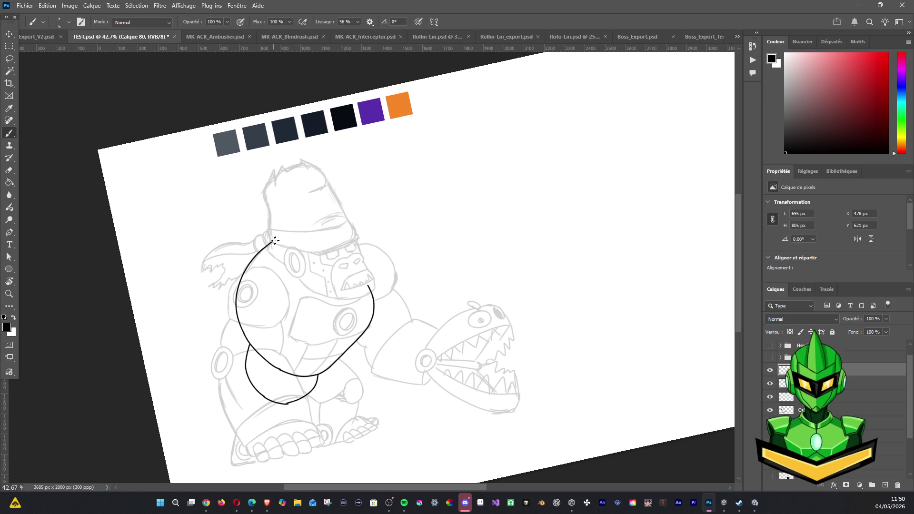
{"action": "key", "text": "z"}
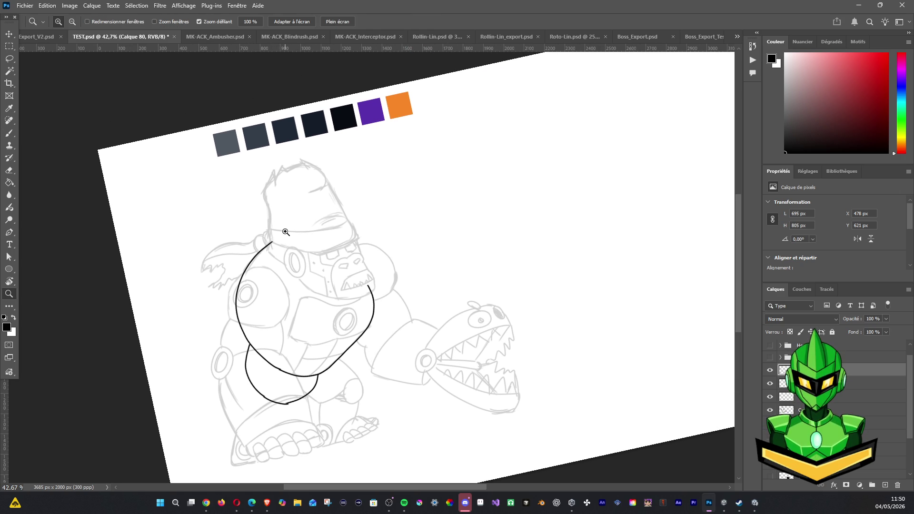
{"action": "key", "text": "b"}
{"action": "mouse_move", "coordinate": [270, 242]}
{"action": "left_mouse_down"}
{"action": "mouse_move", "coordinate": [316, 238]}
{"action": "mouse_move", "coordinate": [362, 280]}
{"action": "left_mouse_up"}
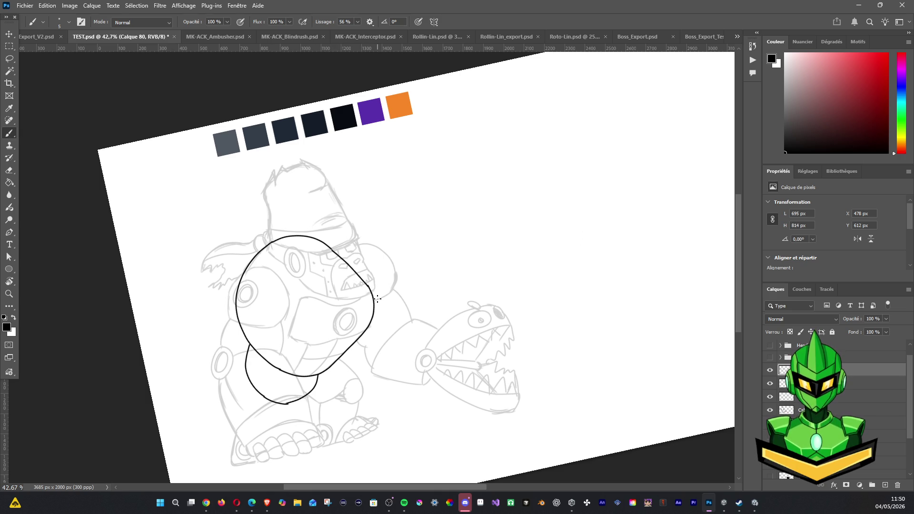
Draw the chest panel line across the chest, bending down to the left.
{"action": "scroll", "coordinate": [377, 286], "scroll_direction": "down", "scroll_amount": 1}
{"action": "scroll", "coordinate": [377, 281], "scroll_direction": "down", "scroll_amount": 2}
{"action": "scroll", "coordinate": [399, 281], "scroll_direction": "up", "scroll_amount": 2}
{"action": "scroll", "coordinate": [398, 280], "scroll_direction": "up", "scroll_amount": 2}
{"action": "scroll", "coordinate": [328, 321], "scroll_direction": "down", "scroll_amount": 2}
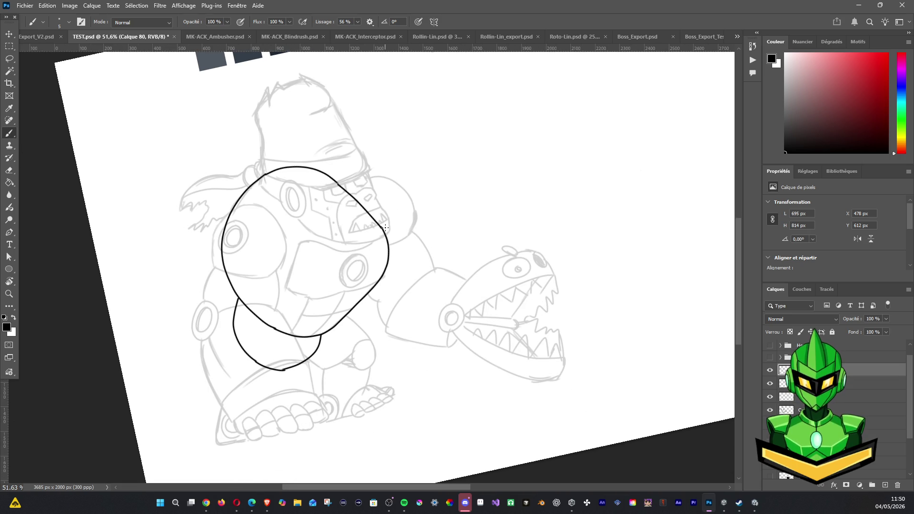
{"action": "mouse_move", "coordinate": [384, 232]}
{"action": "left_mouse_down"}
{"action": "mouse_move", "coordinate": [357, 252]}
{"action": "mouse_move", "coordinate": [320, 240]}
{"action": "left_mouse_up"}
{"action": "mouse_move", "coordinate": [324, 245]}
{"action": "left_mouse_down"}
{"action": "mouse_move", "coordinate": [293, 261]}
{"action": "mouse_move", "coordinate": [286, 286]}
{"action": "left_mouse_up"}
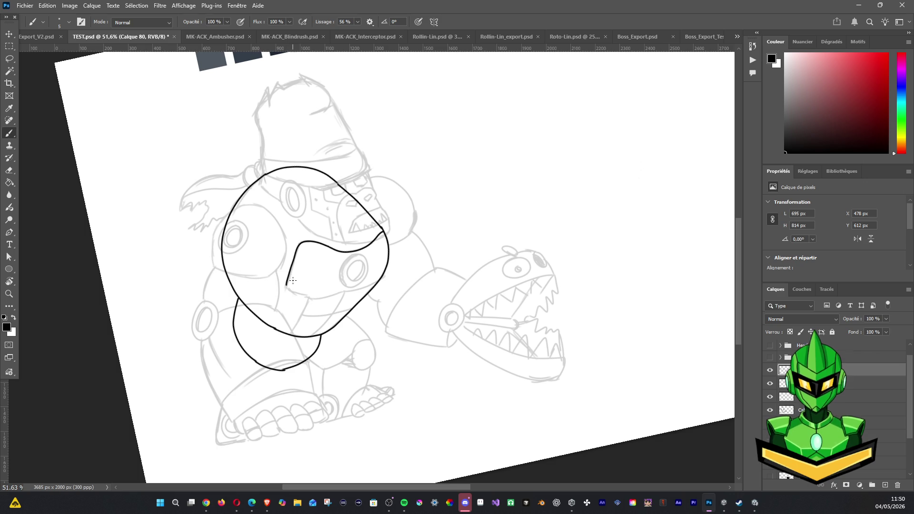
Close the chest panel outline with a hook and ink a double-ringed oval socket at its right end.
{"action": "mouse_move", "coordinate": [286, 288]}
{"action": "left_mouse_down"}
{"action": "mouse_move", "coordinate": [326, 298]}
{"action": "mouse_move", "coordinate": [347, 291]}
{"action": "left_mouse_up"}
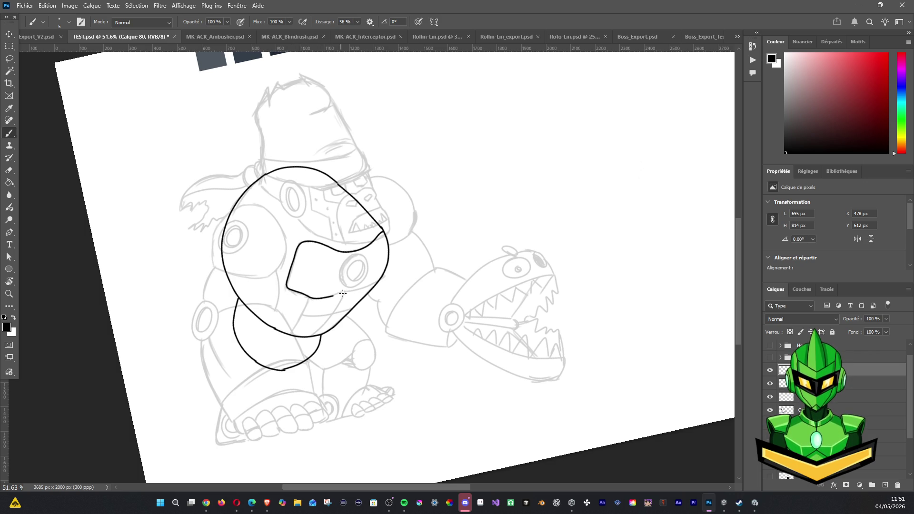
{"action": "mouse_move", "coordinate": [363, 260]}
{"action": "left_mouse_down"}
{"action": "mouse_move", "coordinate": [358, 281]}
{"action": "mouse_move", "coordinate": [346, 278]}
{"action": "left_mouse_up"}
{"action": "mouse_move", "coordinate": [356, 253]}
{"action": "left_mouse_down"}
{"action": "mouse_move", "coordinate": [339, 272]}
{"action": "mouse_move", "coordinate": [345, 288]}
{"action": "mouse_move", "coordinate": [366, 280]}
{"action": "mouse_move", "coordinate": [368, 253]}
{"action": "left_mouse_up"}
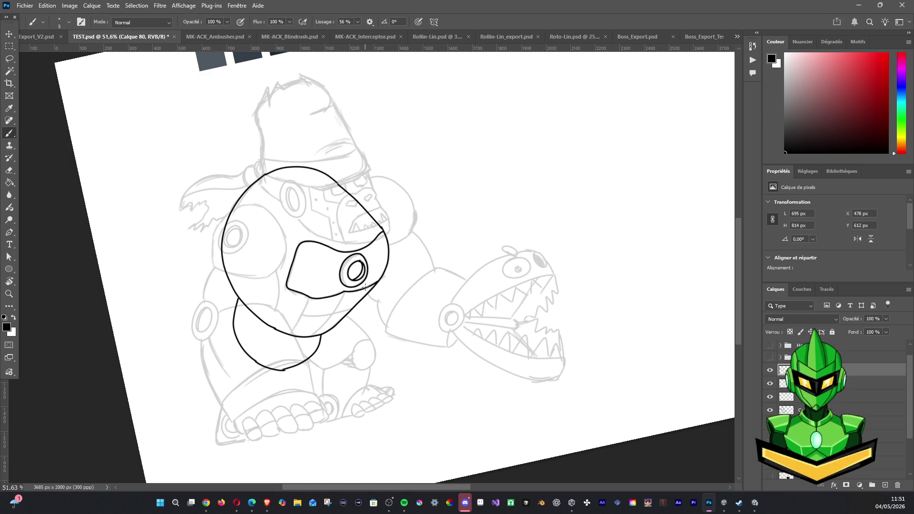
{"action": "mouse_move", "coordinate": [357, 269]}
{"action": "left_mouse_down"}
{"action": "mouse_move", "coordinate": [365, 280]}
{"action": "mouse_move", "coordinate": [369, 272]}
{"action": "left_mouse_up"}
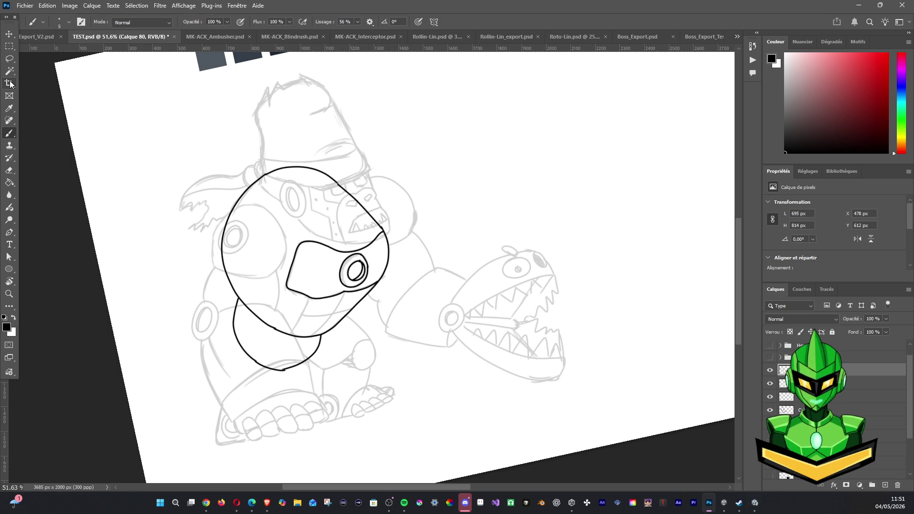
{"action": "left_click", "coordinate": [9, 58]}
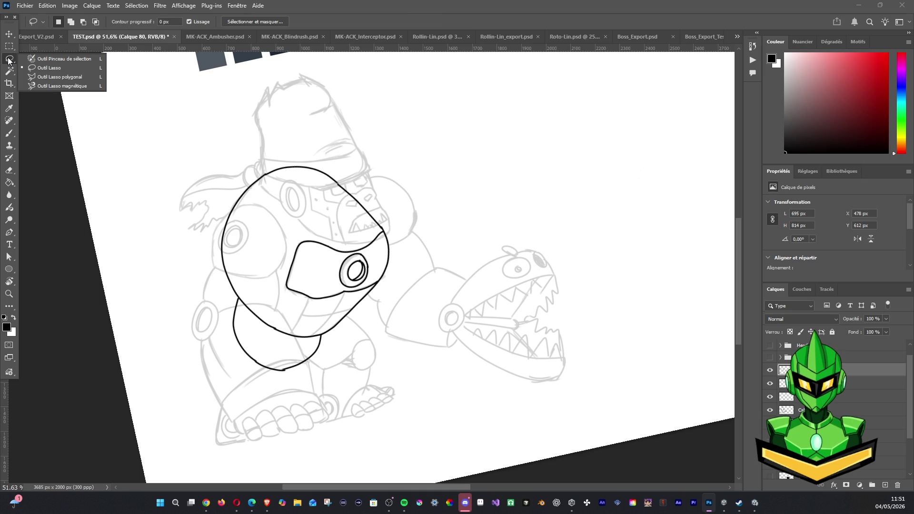
Lasso the round socket, cut it, and paste it in place on its own layer.
{"action": "left_click", "coordinate": [34, 59]}
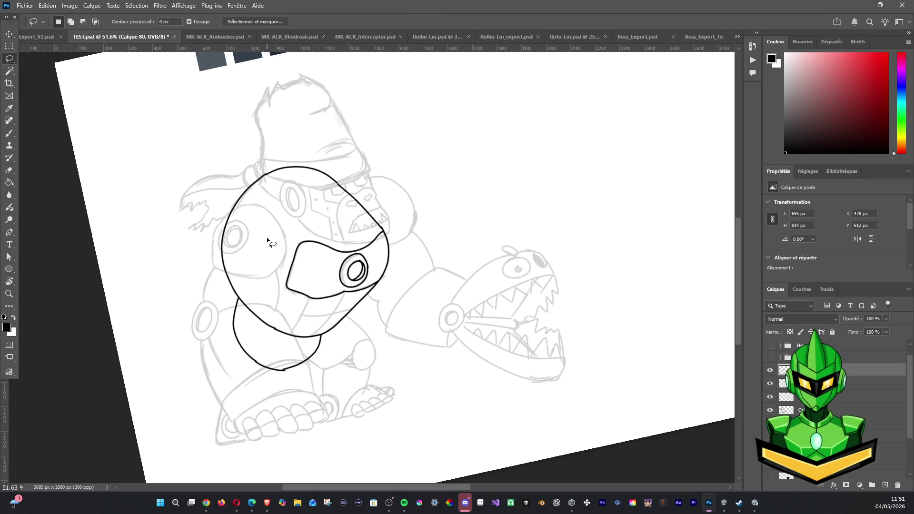
{"action": "mouse_move", "coordinate": [362, 253]}
{"action": "left_mouse_down"}
{"action": "mouse_move", "coordinate": [345, 290]}
{"action": "mouse_move", "coordinate": [364, 253]}
{"action": "left_mouse_up"}
{"action": "key", "text": "Delete"}
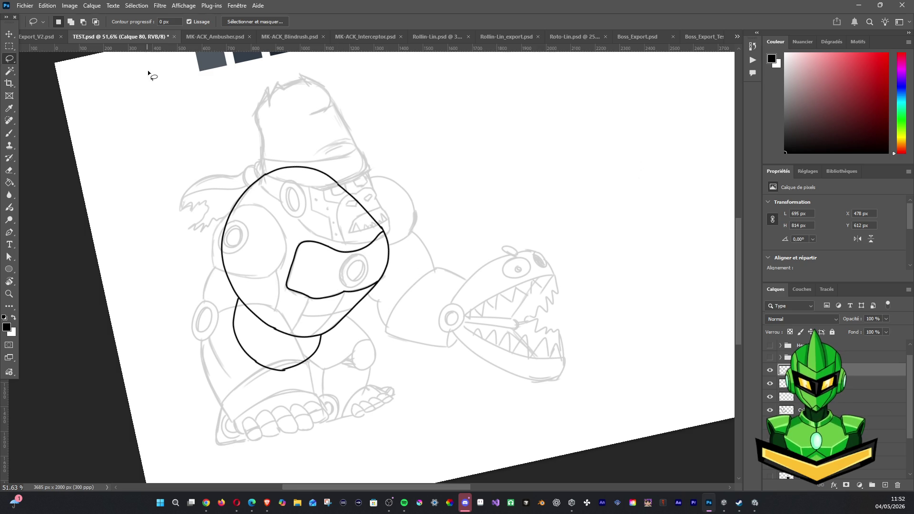
{"action": "left_click", "coordinate": [47, 5]}
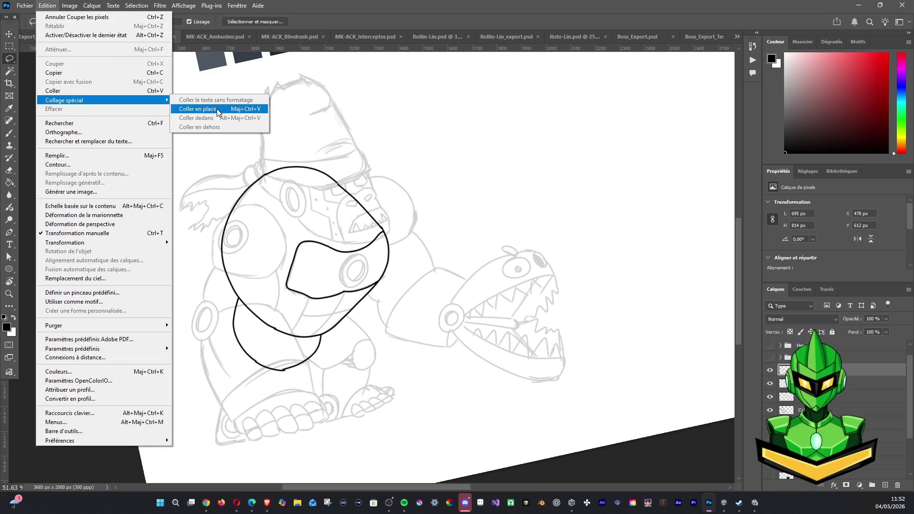
{"action": "left_click", "coordinate": [200, 108]}
{"action": "left_click", "coordinate": [786, 384]}
{"action": "left_click", "coordinate": [770, 383]}
{"action": "left_click", "coordinate": [770, 383]}
Ink the lower band under the chest panel with a curve, slanted divider and crossing line.
{"action": "key", "text": "b"}
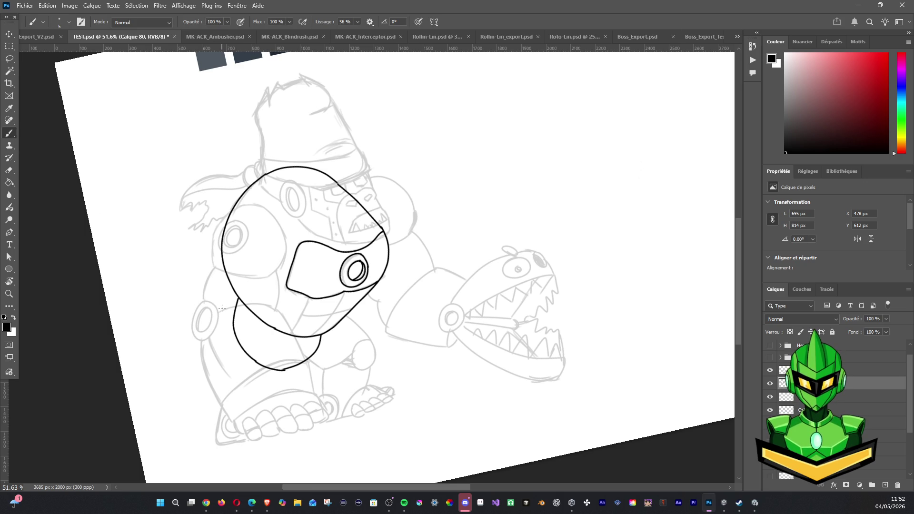
{"action": "left_click_drag", "start_coordinate": [308, 299], "coordinate": [288, 332]}
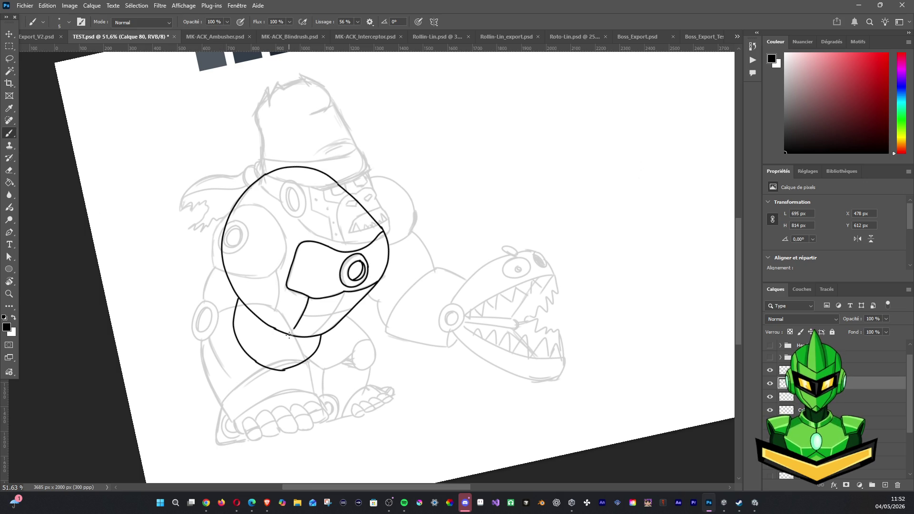
{"action": "left_click_drag", "start_coordinate": [343, 292], "coordinate": [315, 336]}
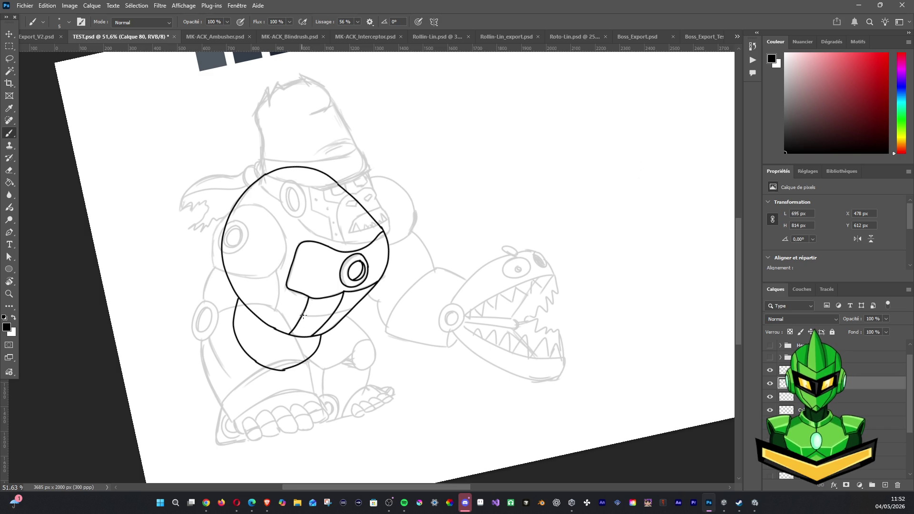
{"action": "left_click_drag", "start_coordinate": [303, 314], "coordinate": [334, 313]}
{"action": "scroll", "coordinate": [358, 302], "scroll_direction": "down", "scroll_amount": 3}
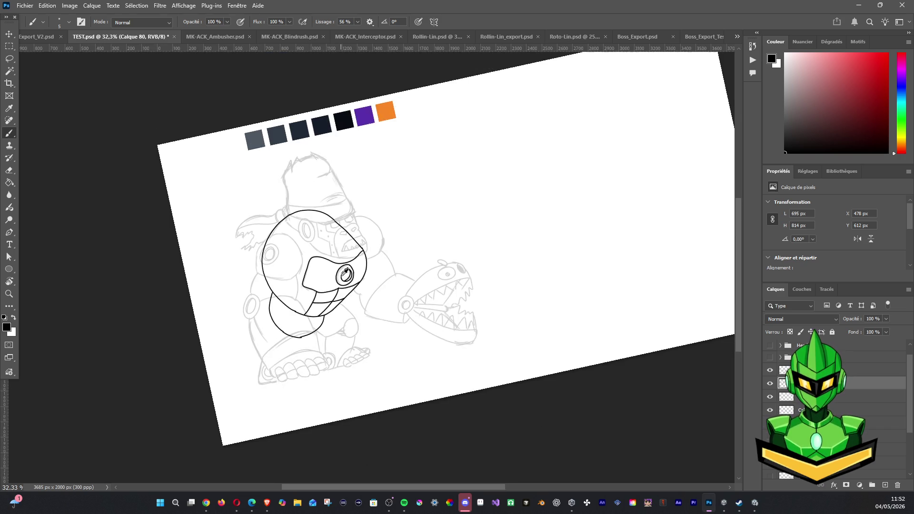
{"action": "scroll", "coordinate": [341, 288], "scroll_direction": "up", "scroll_amount": 2}
{"action": "scroll", "coordinate": [341, 287], "scroll_direction": "up", "scroll_amount": 1}
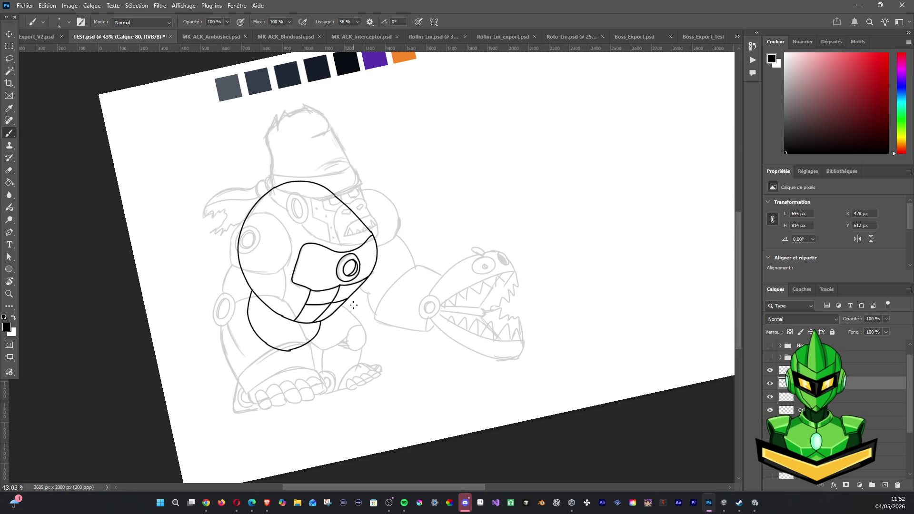
Magic-wand the round body shell and fill it dark blue-grey on the layer beneath the line art.
{"action": "left_click", "coordinate": [10, 74]}
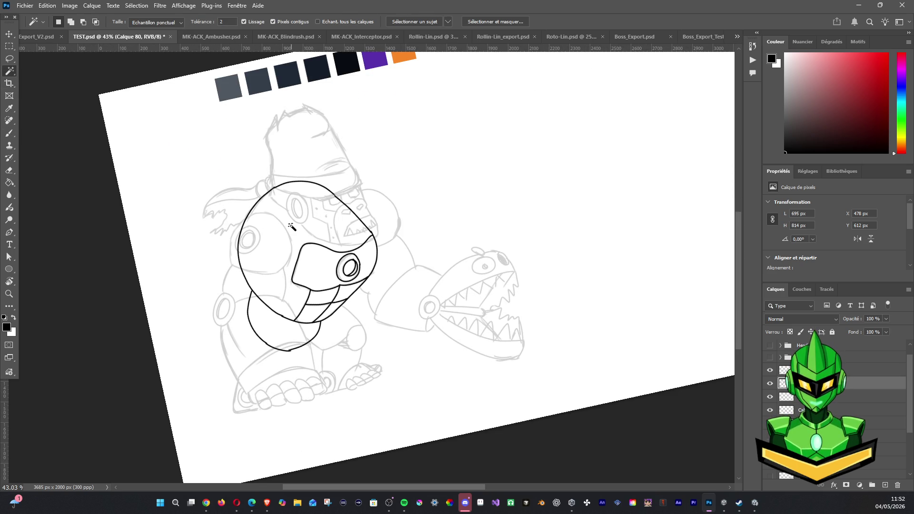
{"action": "left_click", "coordinate": [292, 227]}
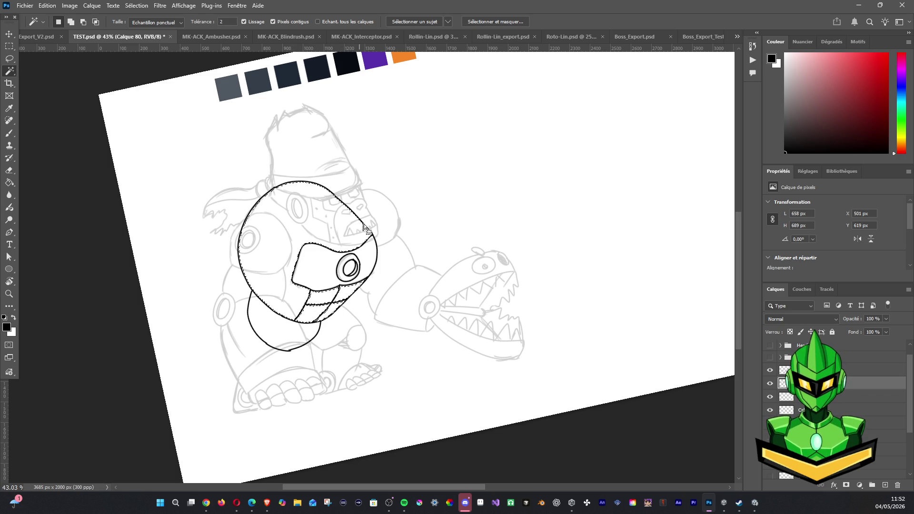
{"action": "left_click", "coordinate": [11, 134]}
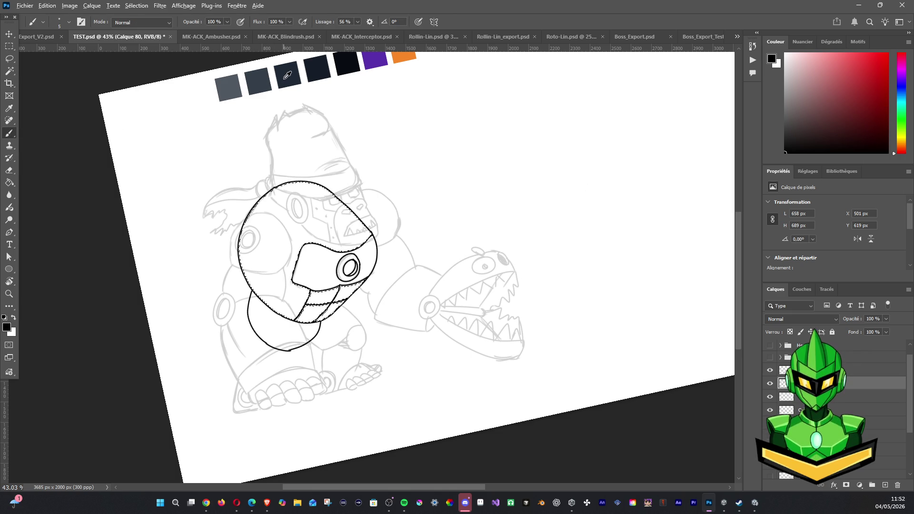
{"action": "left_click", "coordinate": [288, 75], "text": "alt"}
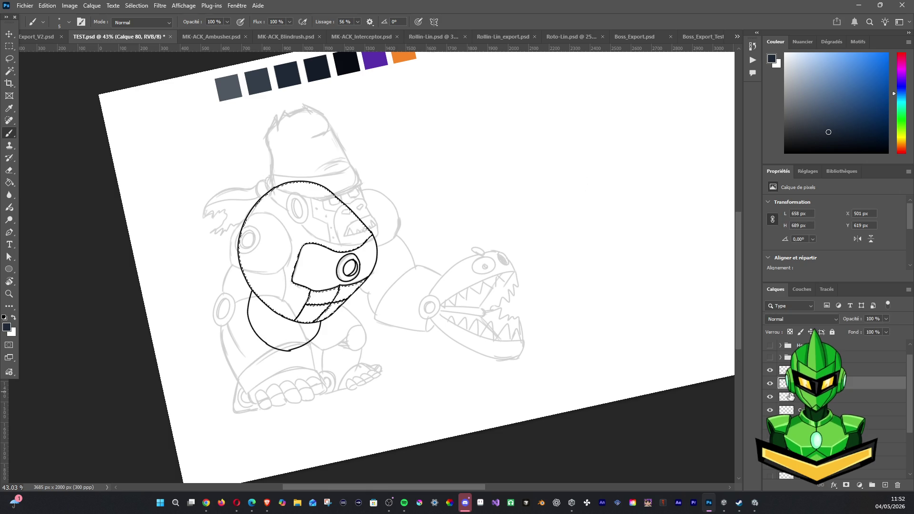
{"action": "left_click", "coordinate": [852, 396]}
{"action": "key", "text": "alt+BackSpace"}
{"action": "key", "text": "ctrl+d"}
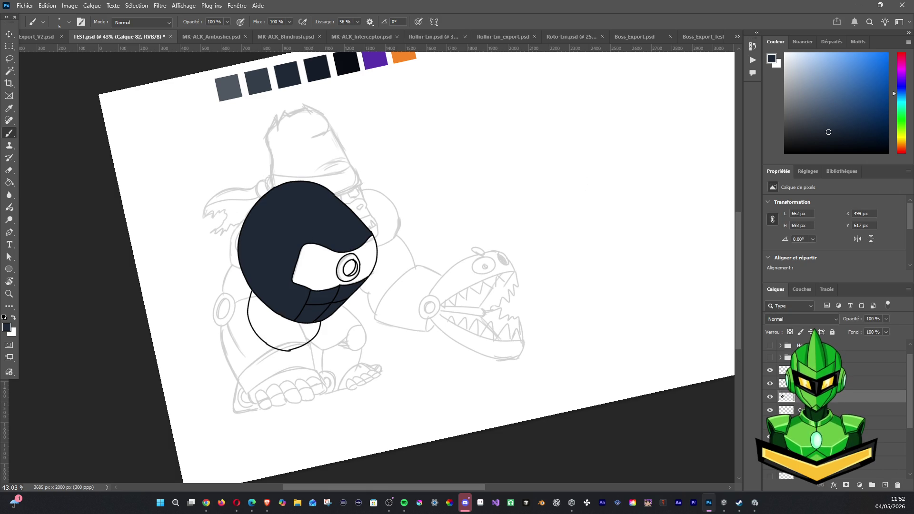
Show the coloured head and purple bandana again, check the layers, and select the white chest area.
{"action": "left_click", "coordinate": [771, 345]}
{"action": "left_click", "coordinate": [771, 357]}
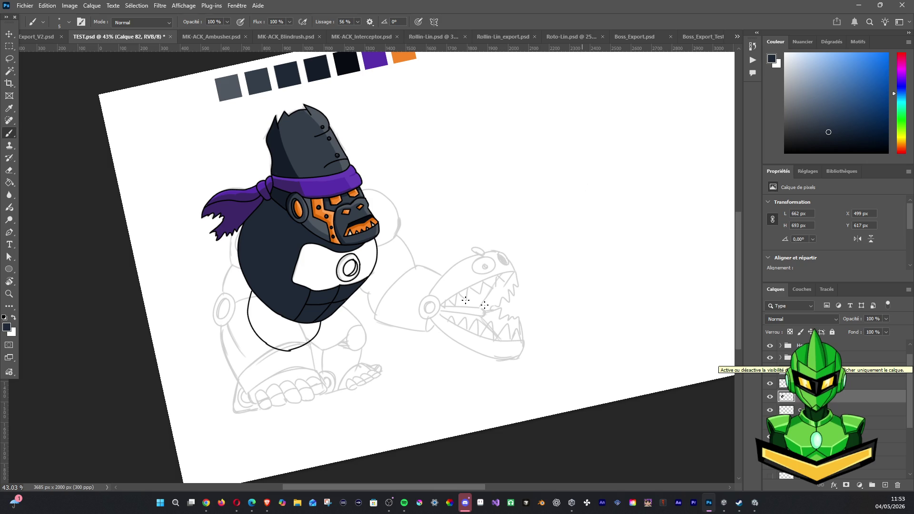
{"action": "left_click", "coordinate": [784, 386]}
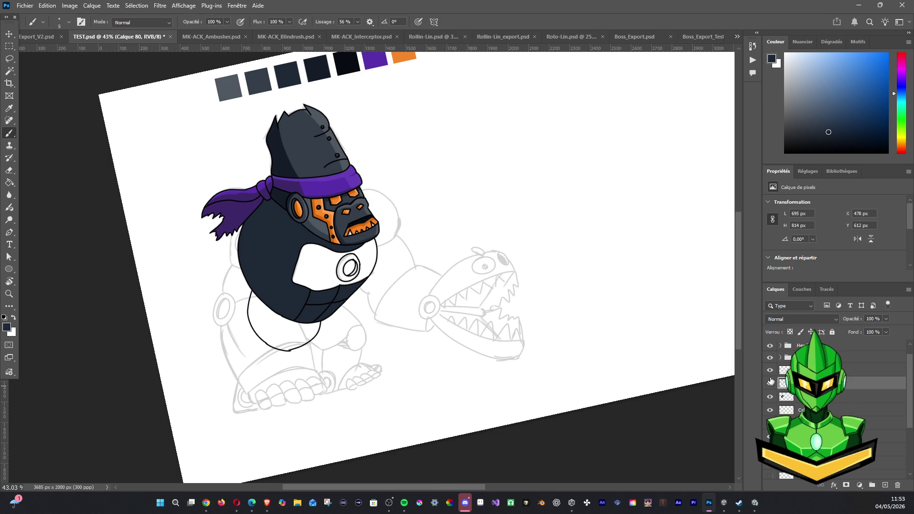
{"action": "left_click", "coordinate": [770, 370]}
{"action": "left_click", "coordinate": [770, 371]}
{"action": "left_click", "coordinate": [770, 383]}
{"action": "left_click", "coordinate": [770, 383]}
{"action": "left_click", "coordinate": [10, 72]}
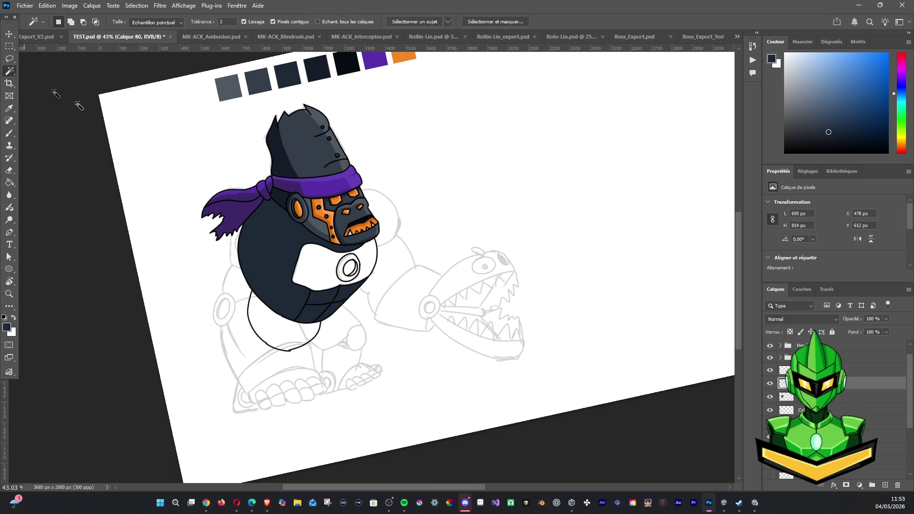
{"action": "left_click", "coordinate": [303, 284]}
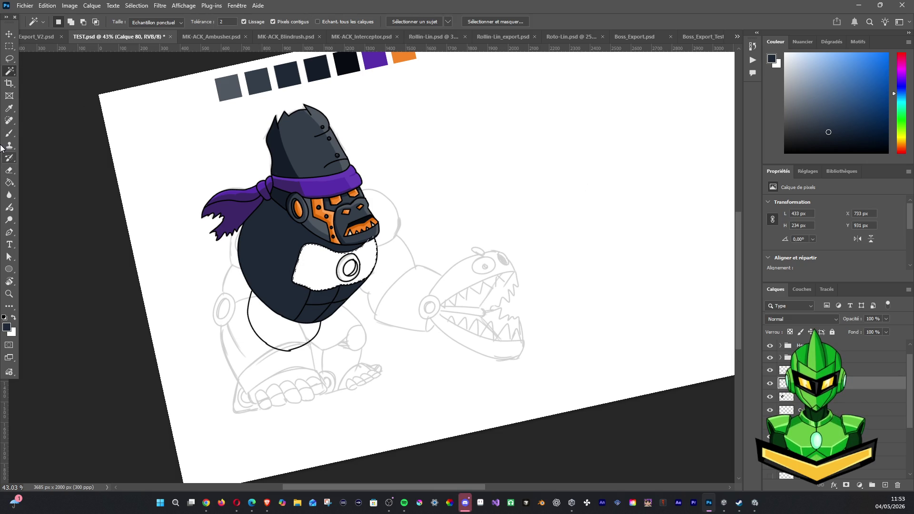
Sample the head's grey and fill the selected chest plate on the layer beneath the line art.
{"action": "left_click", "coordinate": [12, 137]}
{"action": "left_click", "coordinate": [315, 224], "text": "alt"}
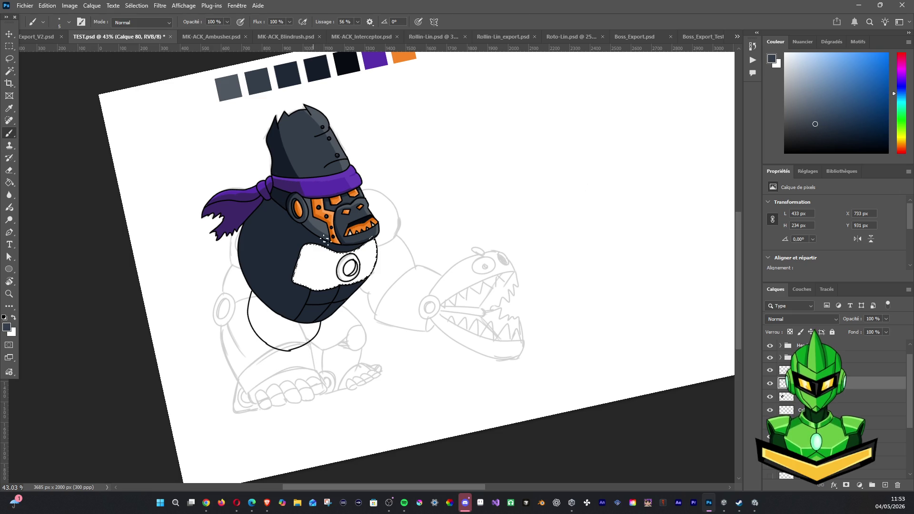
{"action": "key", "text": "alt+BackSpace"}
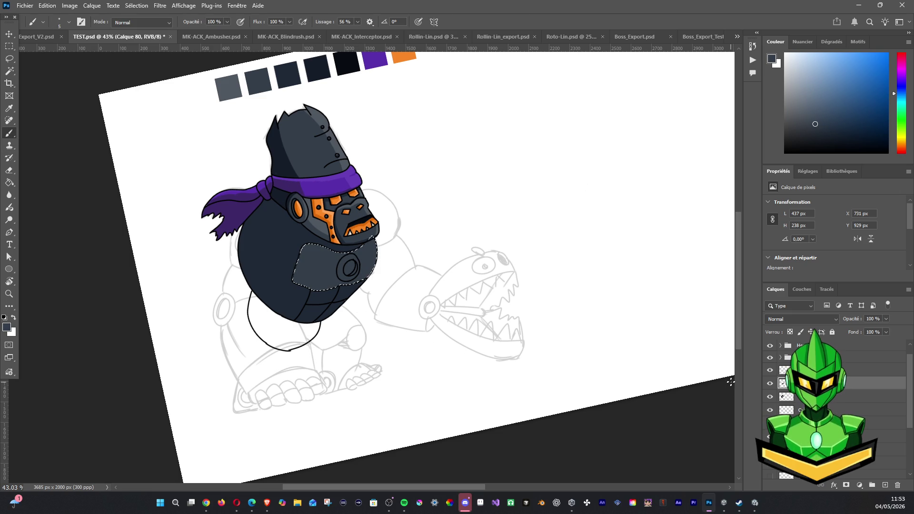
{"action": "key", "text": "ctrl+z"}
{"action": "left_click", "coordinate": [770, 387]}
{"action": "left_click", "coordinate": [770, 387]}
{"action": "left_click", "coordinate": [770, 384]}
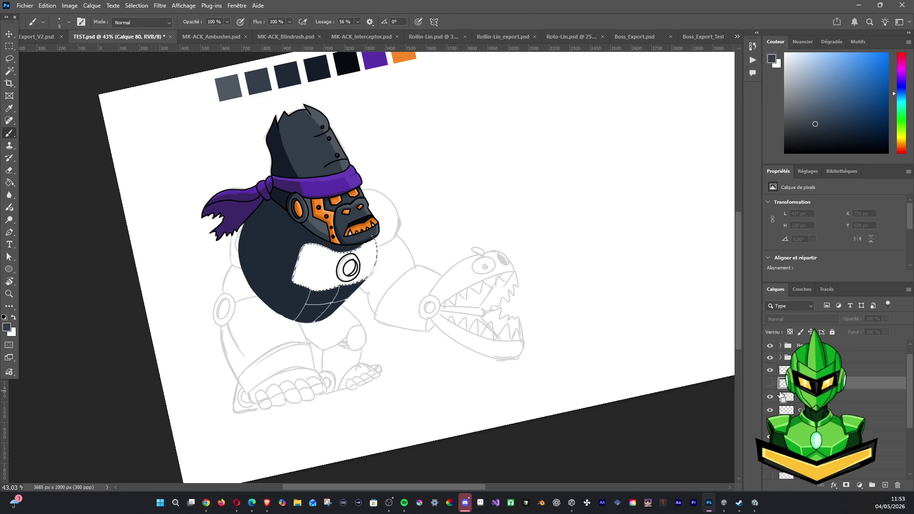
{"action": "left_click", "coordinate": [770, 383]}
{"action": "left_click", "coordinate": [786, 397]}
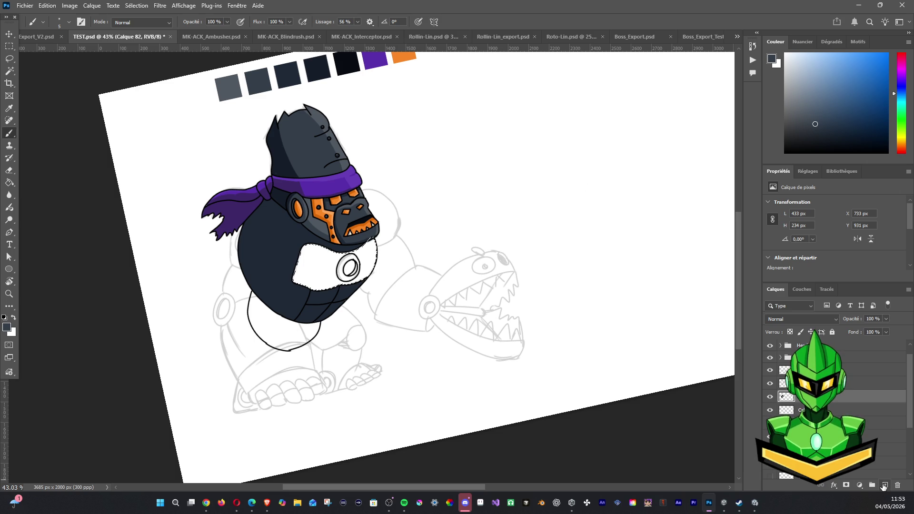
{"action": "key", "text": "alt+BackSpace"}
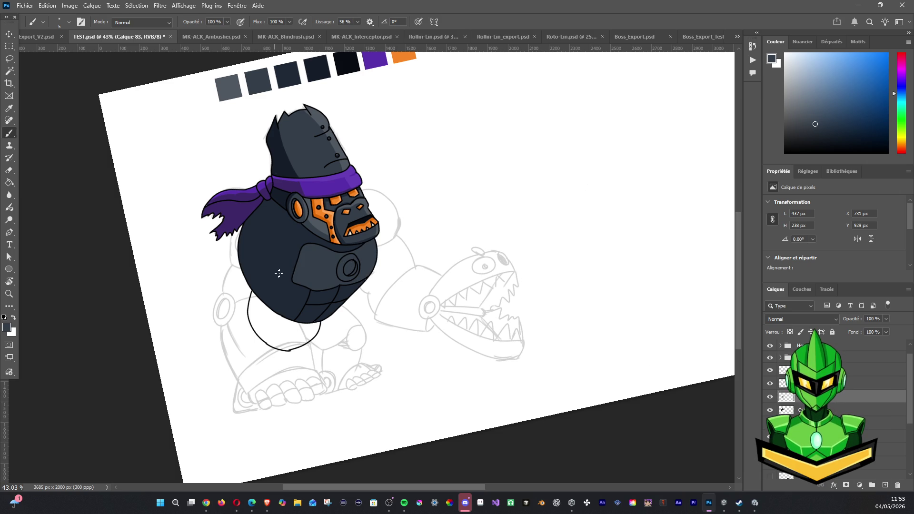
{"action": "scroll", "coordinate": [359, 284], "scroll_direction": "up", "scroll_amount": 3}
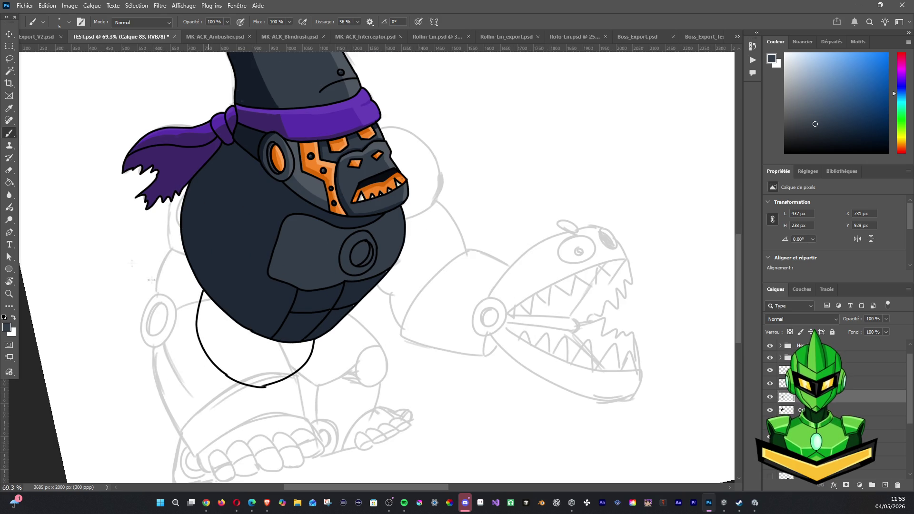
{"action": "left_click", "coordinate": [9, 71]}
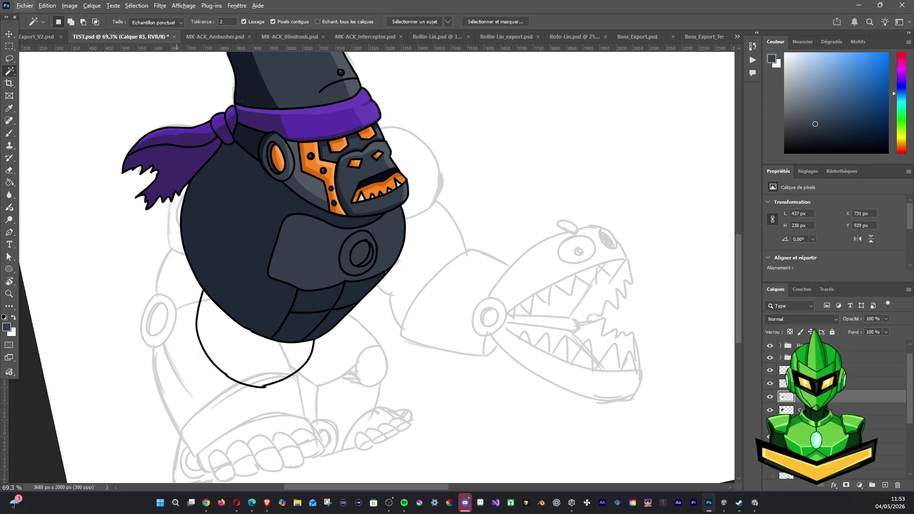
Reframe the view and toggle the chest plate, chest disc and body fill layers to check them.
{"action": "left_click_drag", "start_coordinate": [477, 136], "coordinate": [491, 272]}
{"action": "key", "text": "b"}
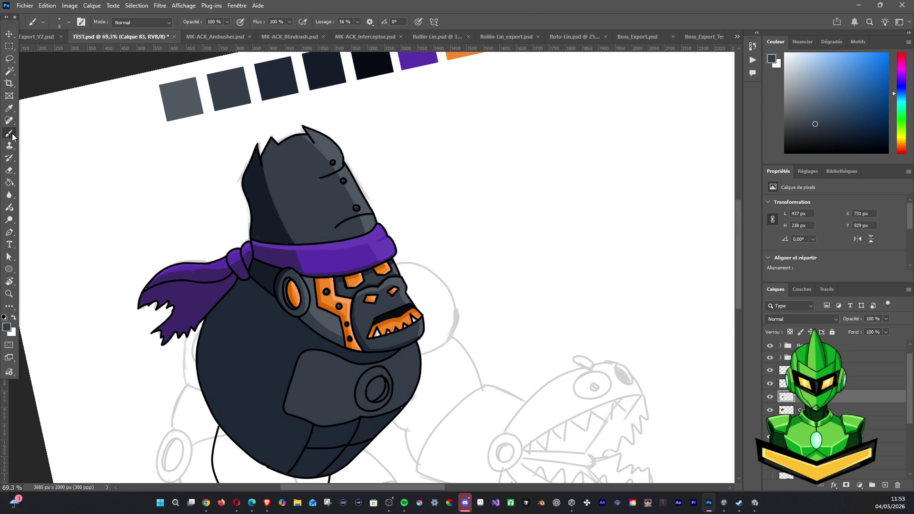
{"action": "scroll", "coordinate": [312, 84], "scroll_direction": "down", "scroll_amount": 5}
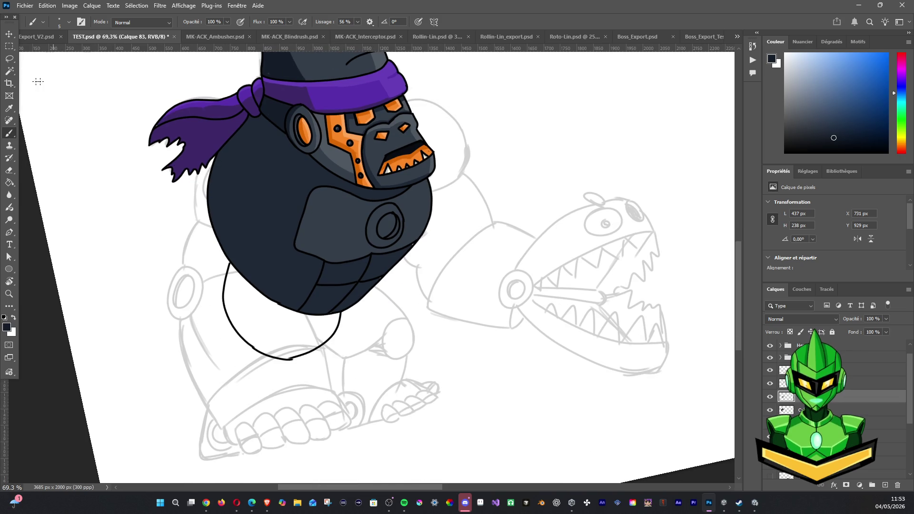
{"action": "left_click", "coordinate": [9, 71]}
{"action": "left_click", "coordinate": [770, 396]}
{"action": "left_click", "coordinate": [770, 397]}
{"action": "left_click", "coordinate": [770, 370]}
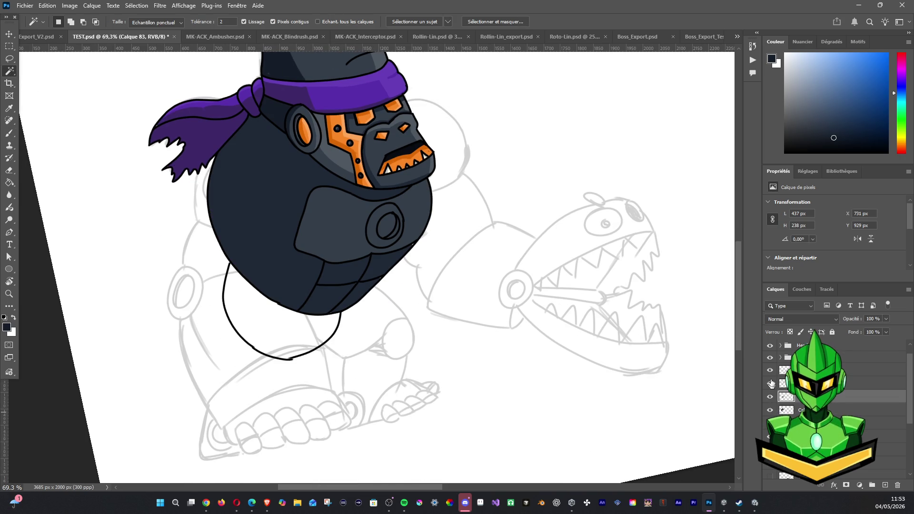
{"action": "left_click", "coordinate": [770, 370]}
{"action": "left_click", "coordinate": [770, 384]}
{"action": "left_click", "coordinate": [771, 383]}
{"action": "left_click", "coordinate": [771, 383]}
{"action": "left_click", "coordinate": [770, 370]}
{"action": "left_click", "coordinate": [770, 370]}
Select the white belly and fill it dark navy on the colour layer below the line art.
{"action": "left_click", "coordinate": [786, 397], "text": "ctrl"}
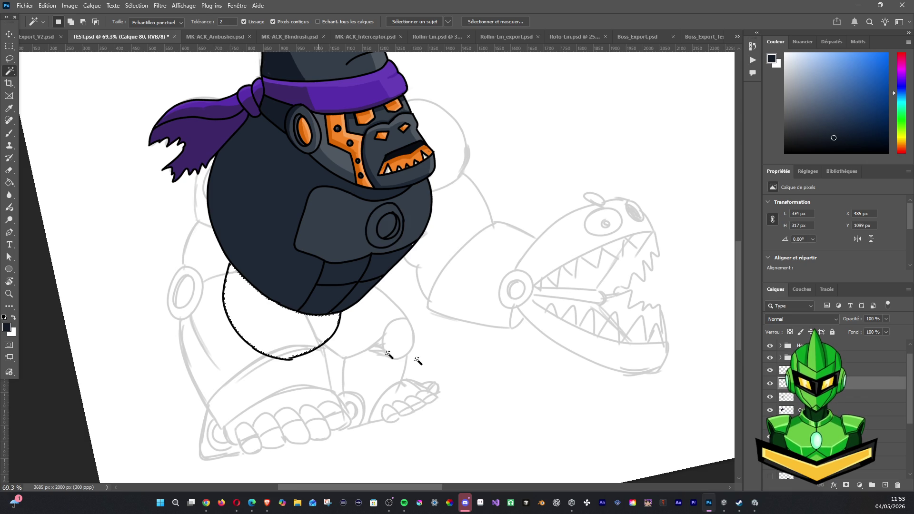
{"action": "left_click", "coordinate": [794, 396]}
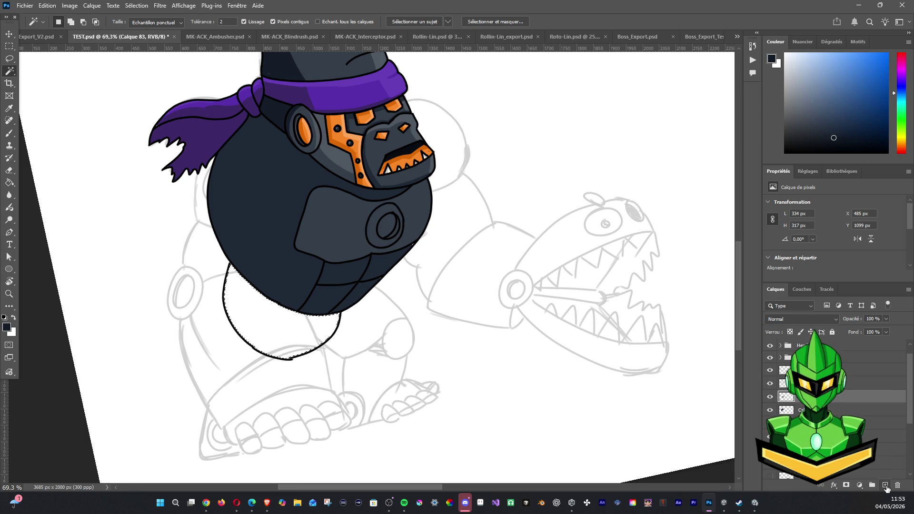
{"action": "key", "text": "alt+BackSpace"}
{"action": "key", "text": "ctrl+d"}
{"action": "scroll", "coordinate": [328, 252], "scroll_direction": "down", "scroll_amount": 2}
{"action": "scroll", "coordinate": [322, 262], "scroll_direction": "down", "scroll_amount": 3}
{"action": "scroll", "coordinate": [322, 262], "scroll_direction": "up", "scroll_amount": 1}
{"action": "scroll", "coordinate": [407, 306], "scroll_direction": "up", "scroll_amount": 1}
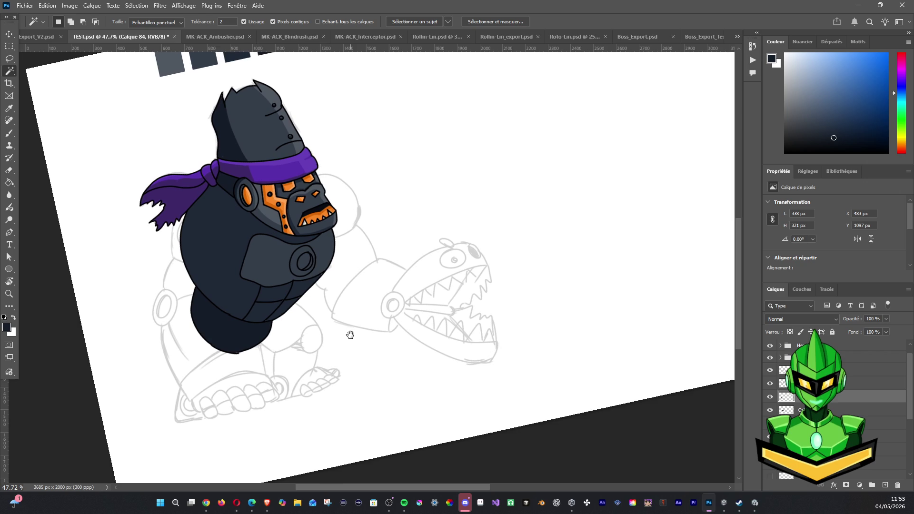
Select the chest circle's interior and fill it with orange sampled from the face on a new layer.
{"action": "left_click", "coordinate": [804, 370]}
{"action": "left_click", "coordinate": [770, 371]}
{"action": "left_click", "coordinate": [770, 371]}
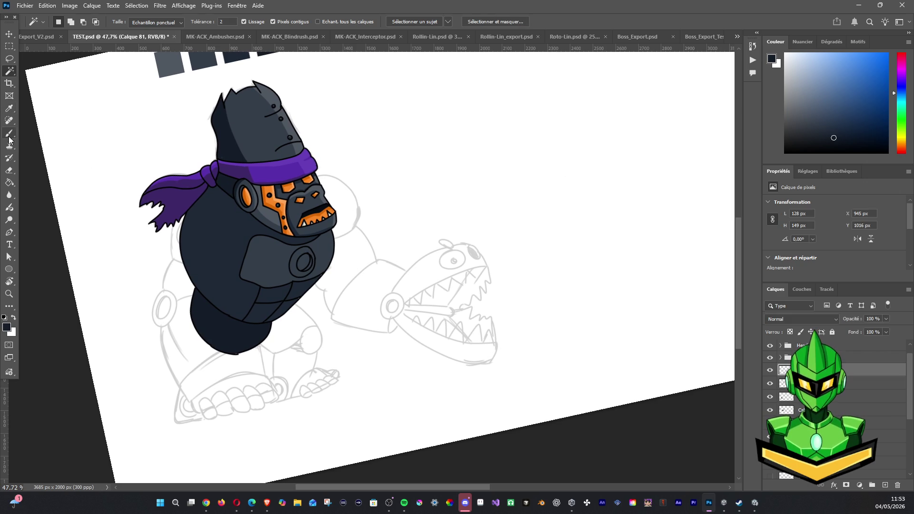
{"action": "left_click", "coordinate": [302, 262]}
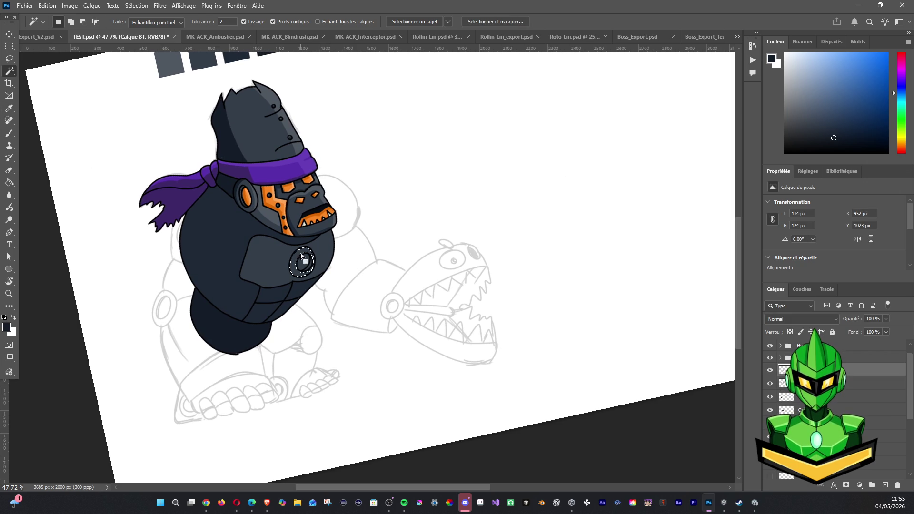
{"action": "key", "text": "b"}
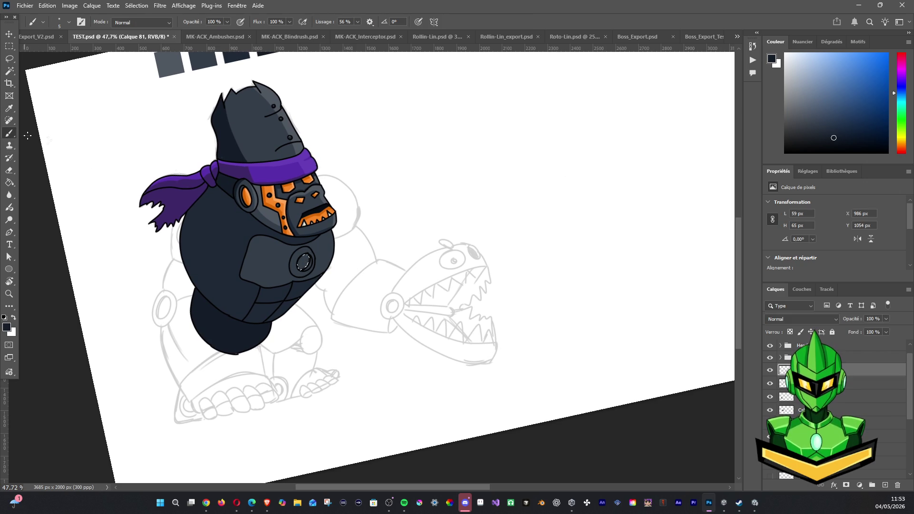
{"action": "left_click", "coordinate": [274, 187], "text": "alt"}
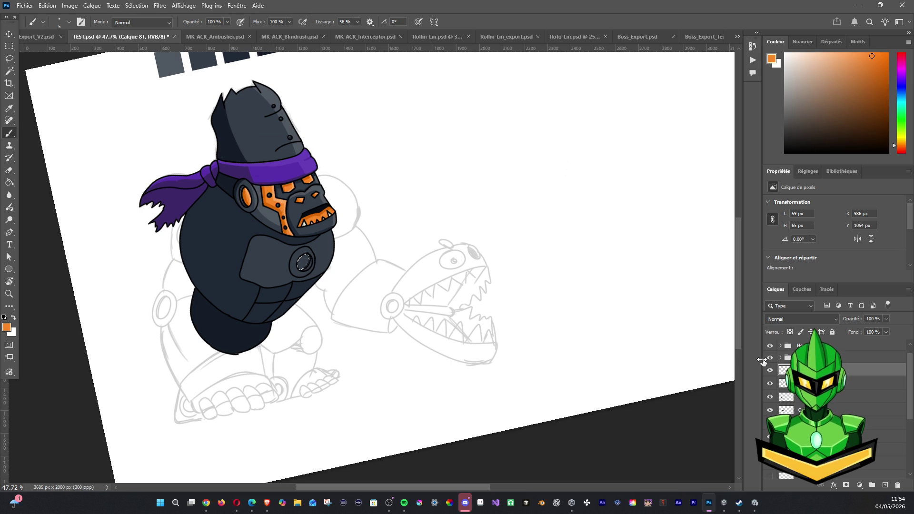
{"action": "left_click", "coordinate": [804, 383]}
{"action": "key", "text": "alt+BackSpace"}
{"action": "key", "text": "ctrl+d"}
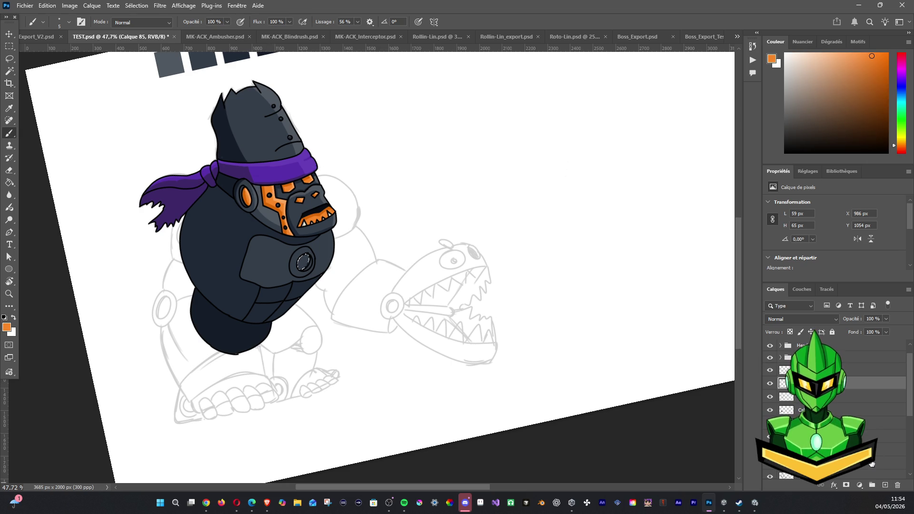
Group the orange fill with the layer above, then copy the orange circle to a new layer and reselect it.
{"action": "left_click", "coordinate": [805, 370], "text": "shift"}
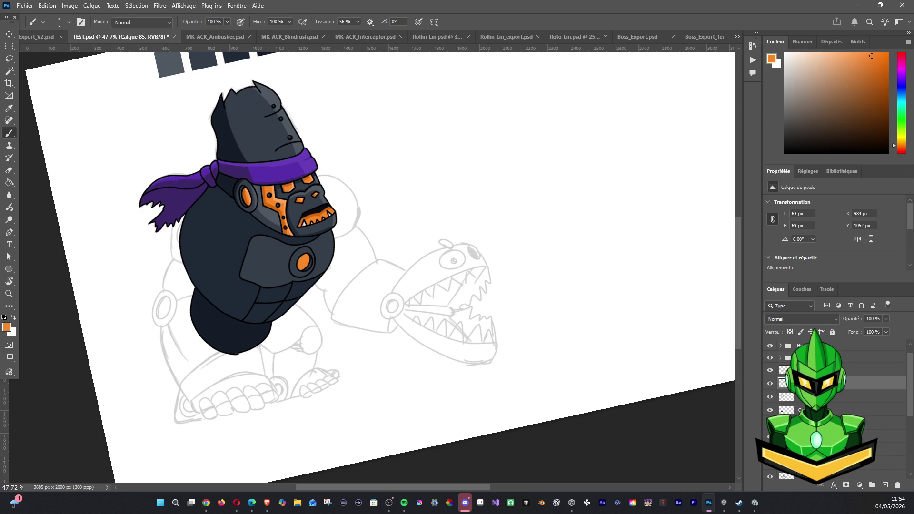
{"action": "key", "text": "ctrl+g"}
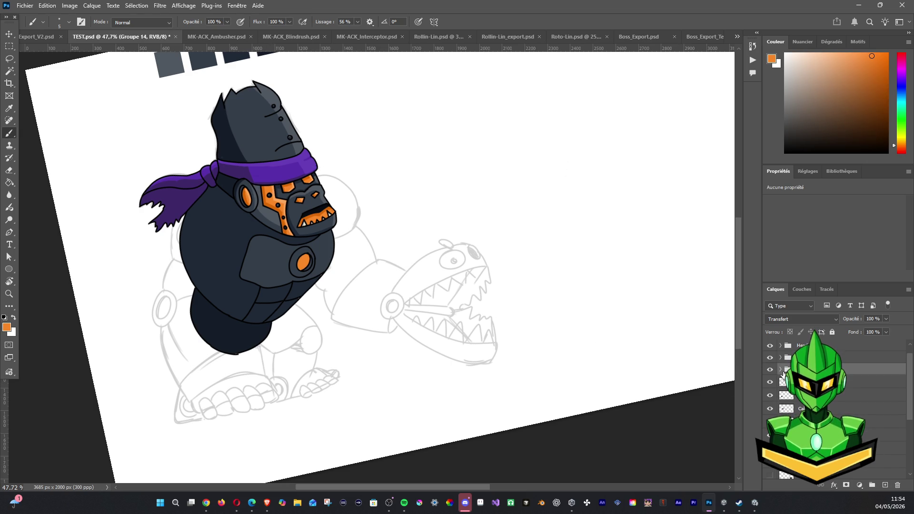
{"action": "left_click", "coordinate": [781, 370]}
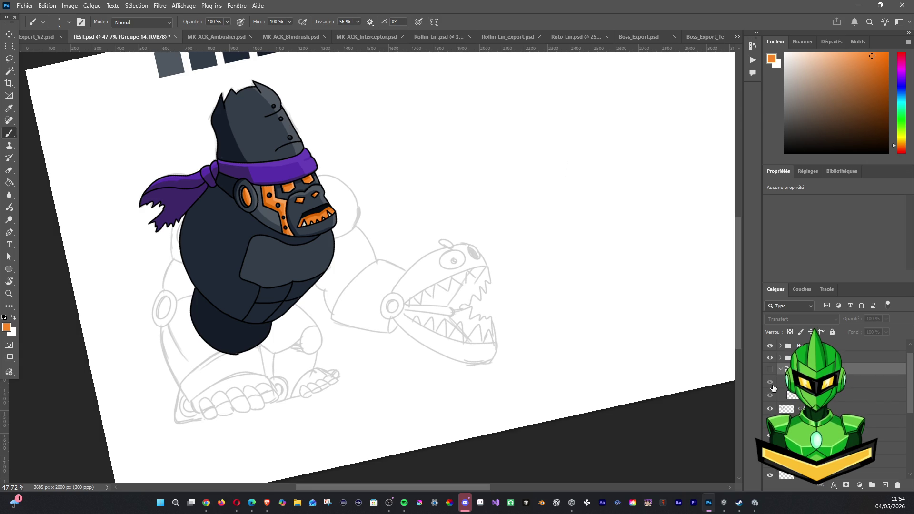
{"action": "left_click", "coordinate": [770, 371]}
{"action": "left_click", "coordinate": [789, 396]}
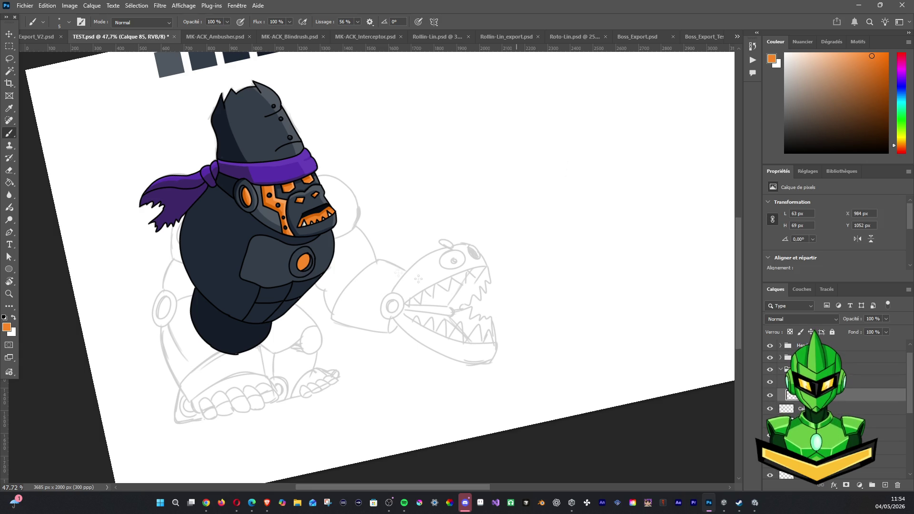
{"action": "key", "text": "w"}
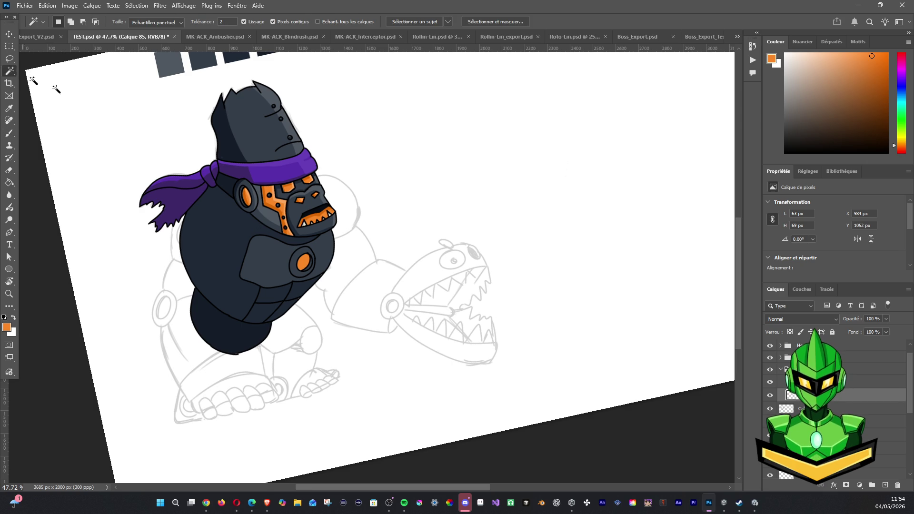
{"action": "left_click", "coordinate": [618, 350]}
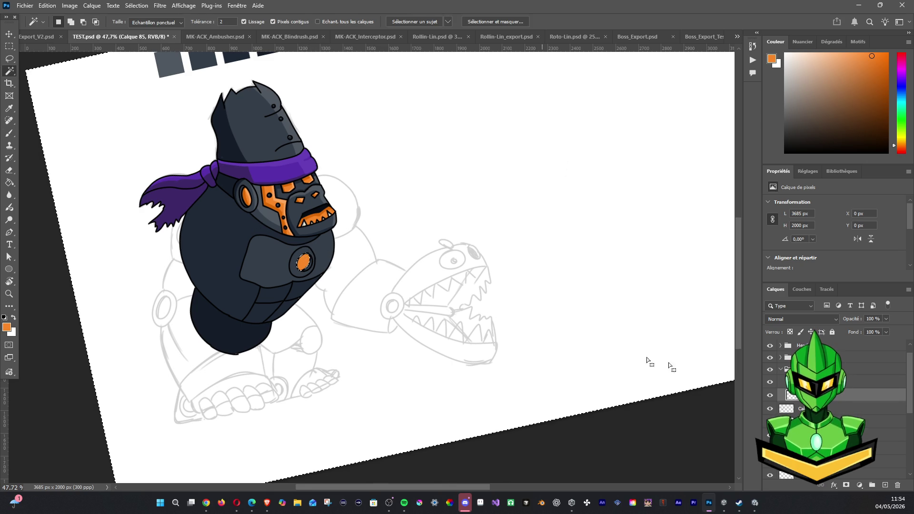
{"action": "key", "text": "ctrl+j"}
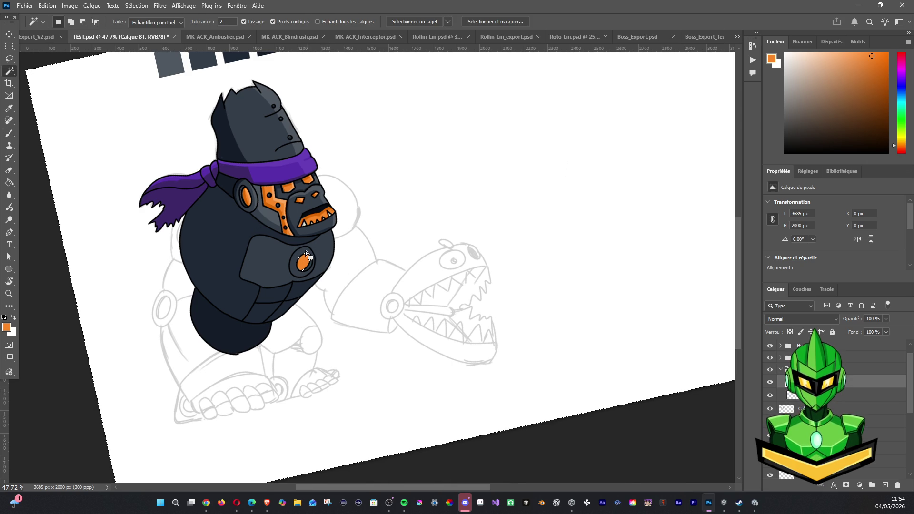
{"action": "left_click", "coordinate": [305, 250]}
{"action": "scroll", "coordinate": [306, 266], "scroll_direction": "up", "scroll_amount": 3}
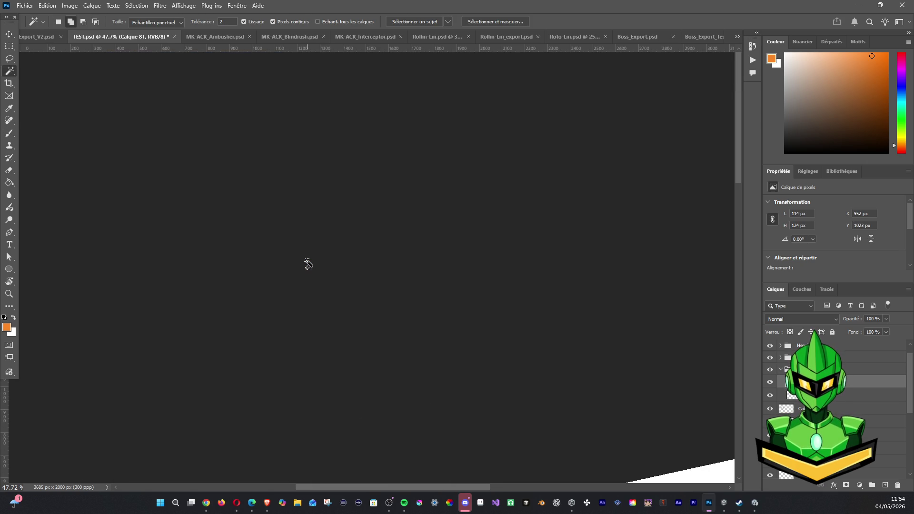
Add two new layers, sample the dark helmet colour and paint a first shading stroke on the body.
{"action": "scroll", "coordinate": [309, 267], "scroll_direction": "down", "scroll_amount": 3}
{"action": "scroll", "coordinate": [314, 268], "scroll_direction": "up", "scroll_amount": 10}
{"action": "scroll", "coordinate": [314, 268], "scroll_direction": "down", "scroll_amount": 12}
{"action": "key", "text": "b"}
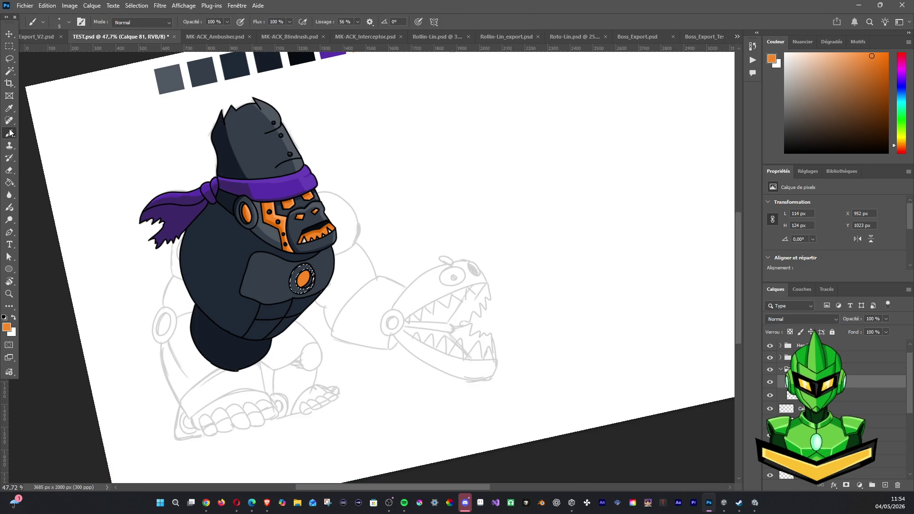
{"action": "left_click", "coordinate": [269, 151], "text": "alt"}
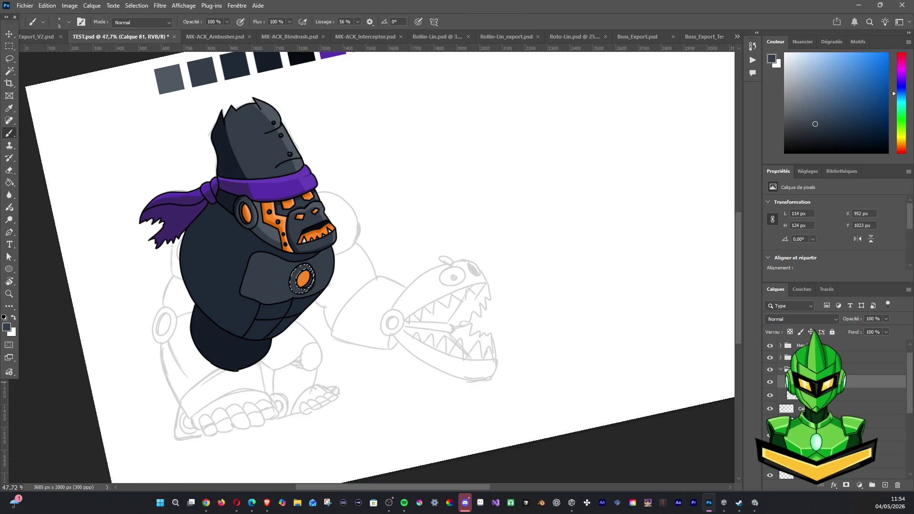
{"action": "key", "text": "alt+bracketleft"}
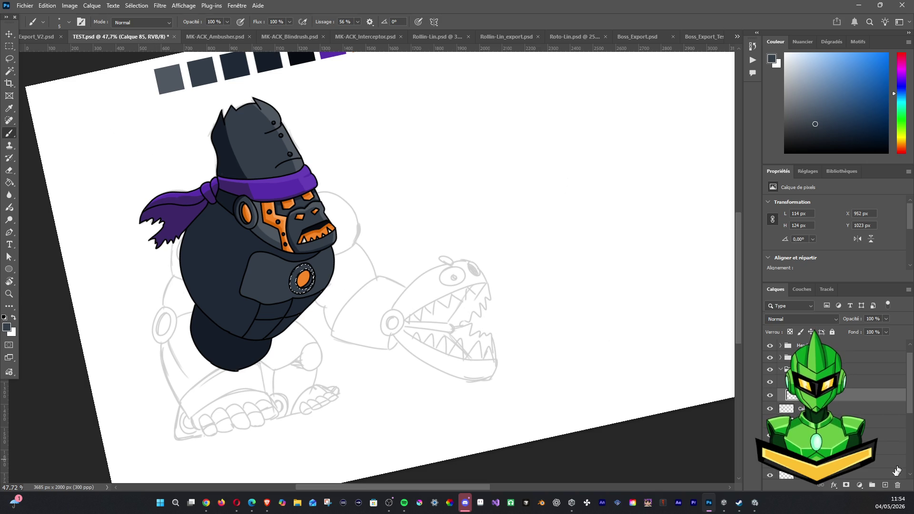
{"action": "left_click", "coordinate": [881, 489]}
{"action": "left_click", "coordinate": [885, 485]}
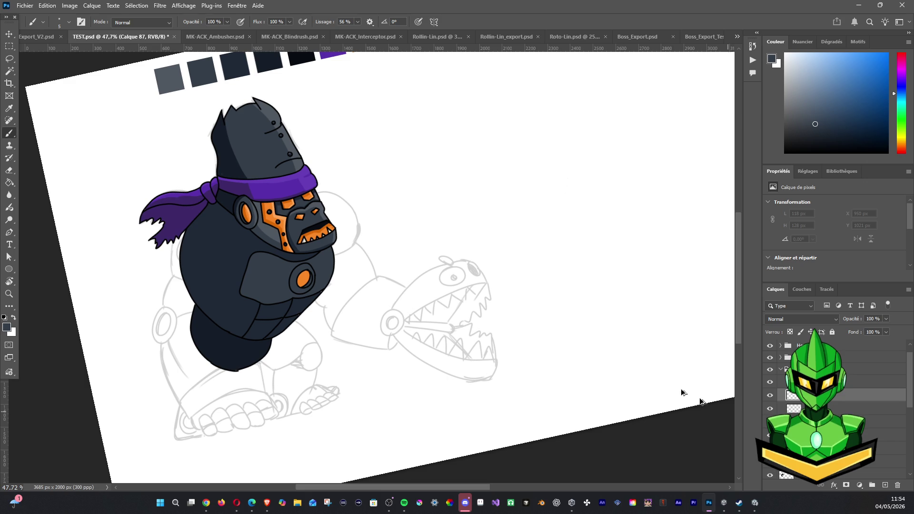
{"action": "left_click", "coordinate": [261, 114], "text": "alt"}
{"action": "left_click_drag", "start_coordinate": [296, 265], "coordinate": [314, 270]}
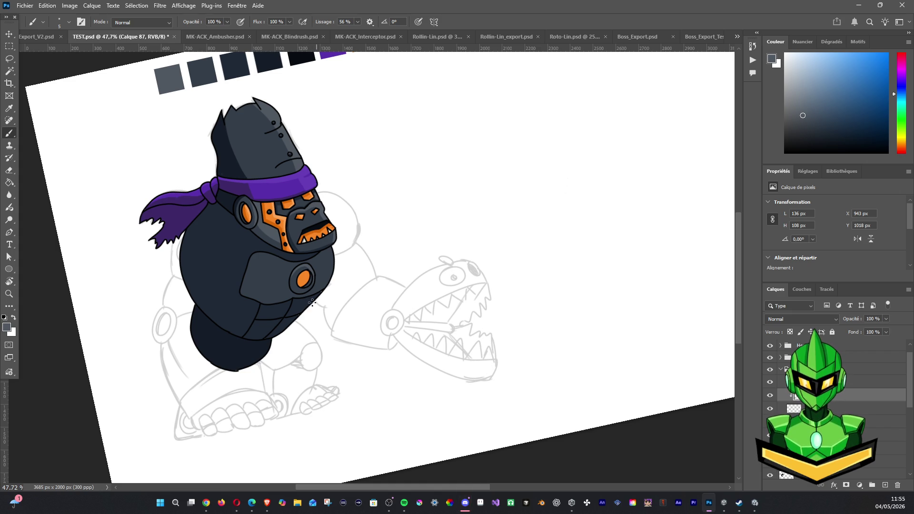
Sample darker body colours and shade the lower chest near the orange circle.
{"action": "left_click_drag", "start_coordinate": [310, 288], "coordinate": [299, 292]}
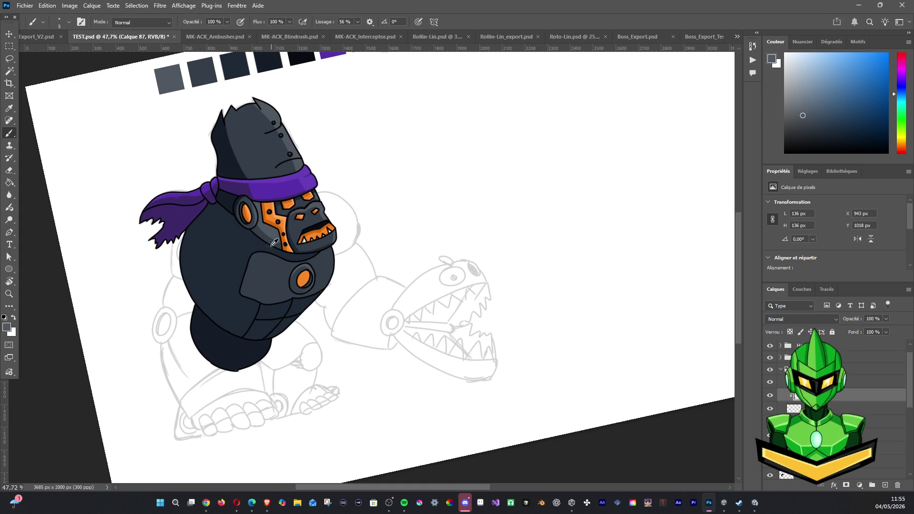
{"action": "left_click", "coordinate": [252, 245], "text": "alt"}
{"action": "left_click", "coordinate": [255, 241], "text": "alt"}
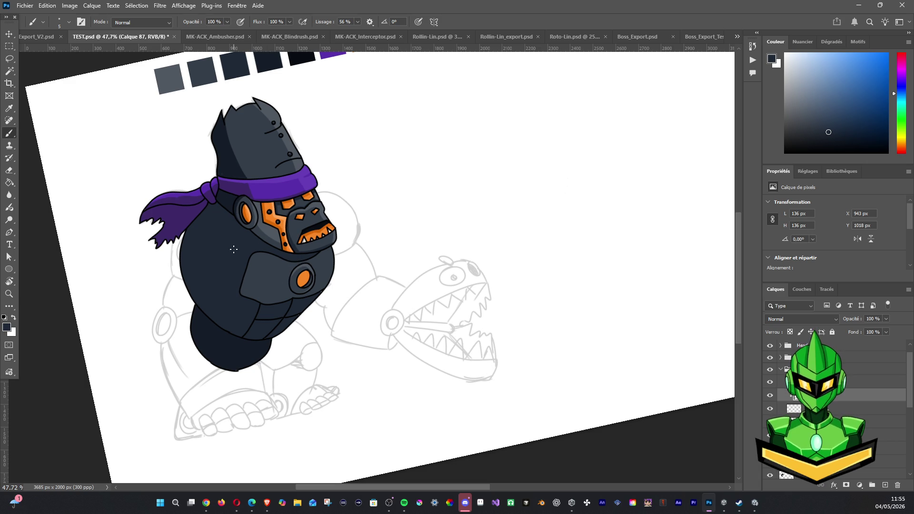
{"action": "left_click_drag", "start_coordinate": [299, 306], "coordinate": [296, 278]}
Clip Calque 88 to the layer below and dab dark marks on the orange eye.
{"action": "left_click", "coordinate": [840, 414]}
{"action": "key", "text": "ctrl+alt+g"}
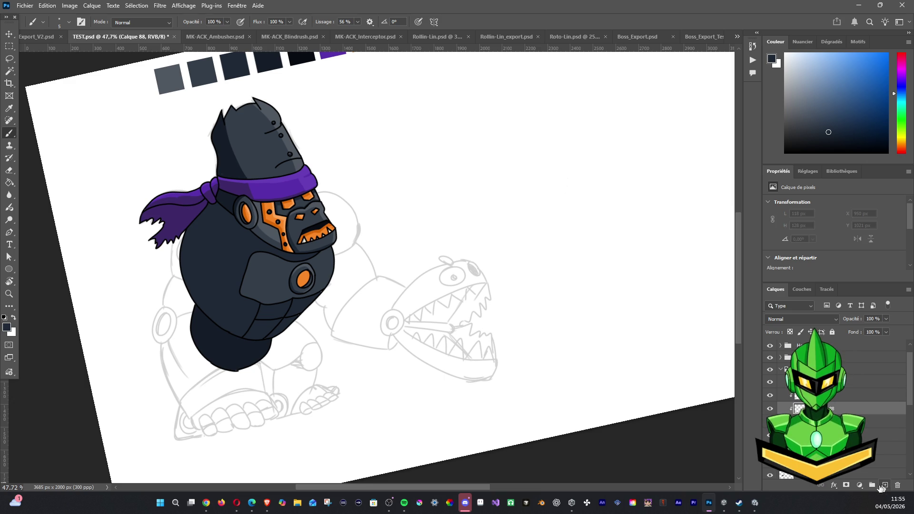
{"action": "left_click_drag", "start_coordinate": [310, 278], "coordinate": [306, 286]}
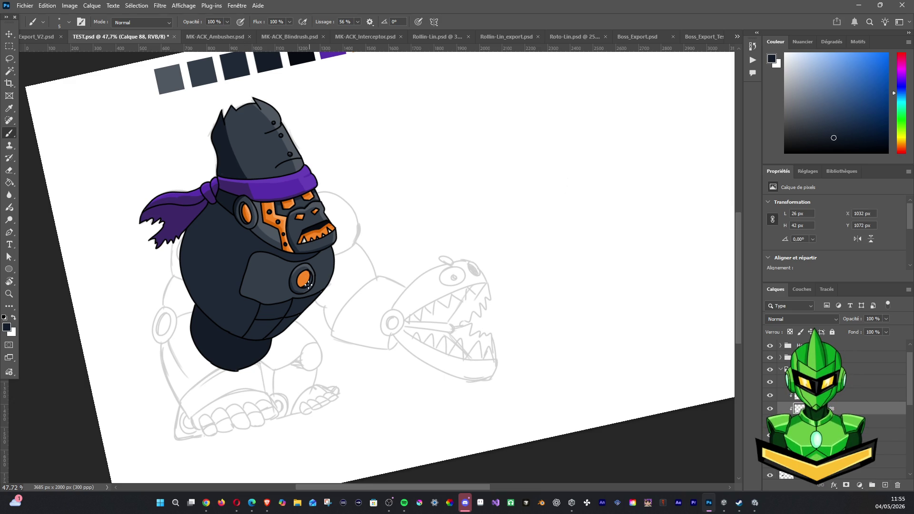
{"action": "key", "text": "ctrl+z"}
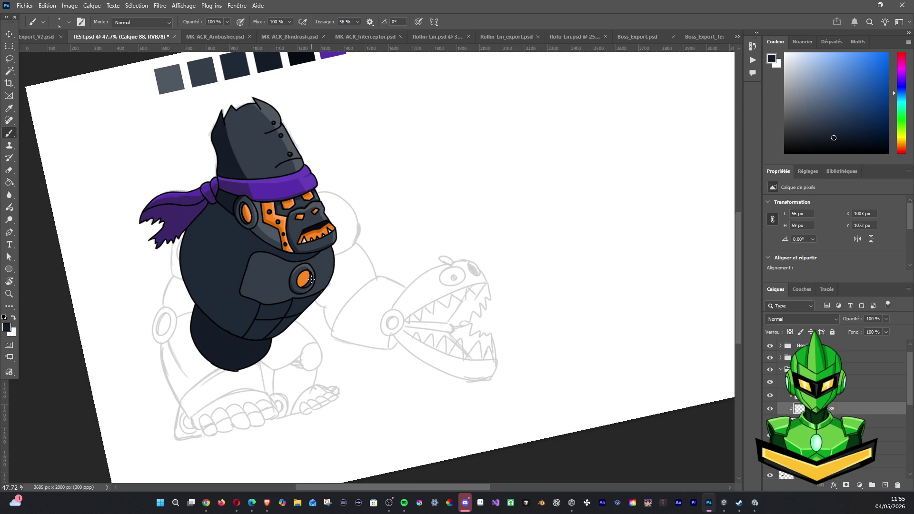
{"action": "left_click", "coordinate": [848, 421]}
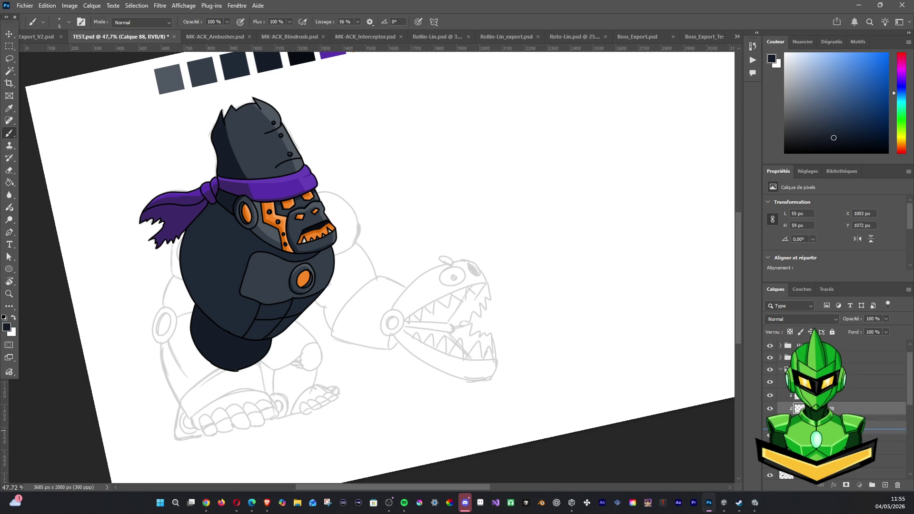
{"action": "left_click", "coordinate": [310, 278]}
{"action": "left_click_drag", "start_coordinate": [311, 281], "coordinate": [304, 289]}
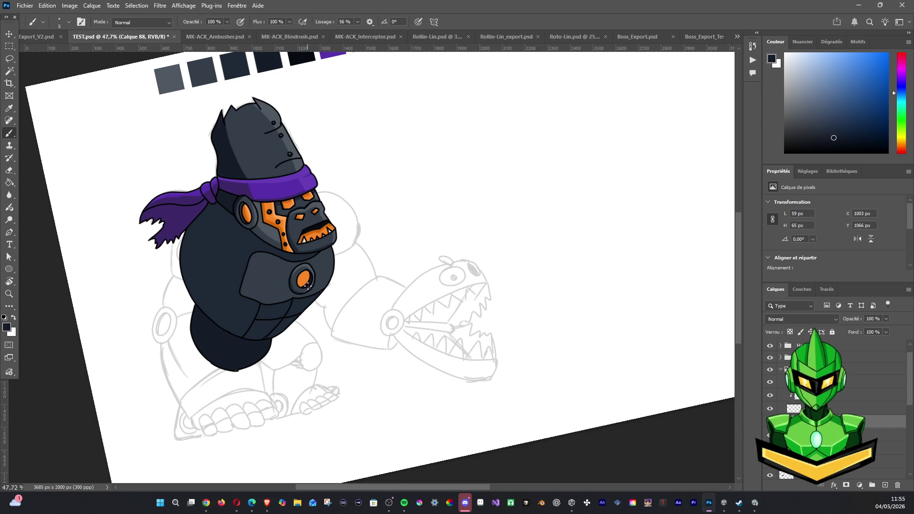
On Calque 89, sample orange tones from the face and paint highlights on the chest circle.
{"action": "scroll", "coordinate": [371, 258], "scroll_direction": "down", "scroll_amount": 2}
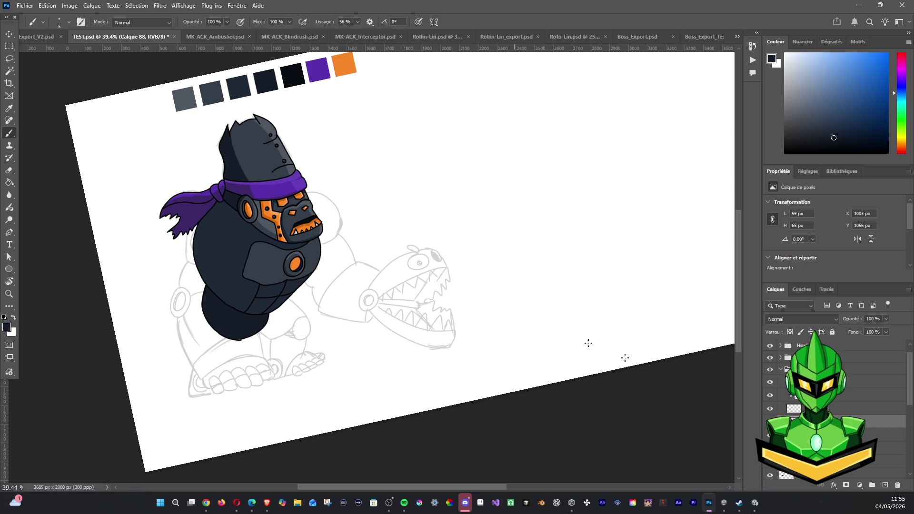
{"action": "left_click", "coordinate": [768, 383]}
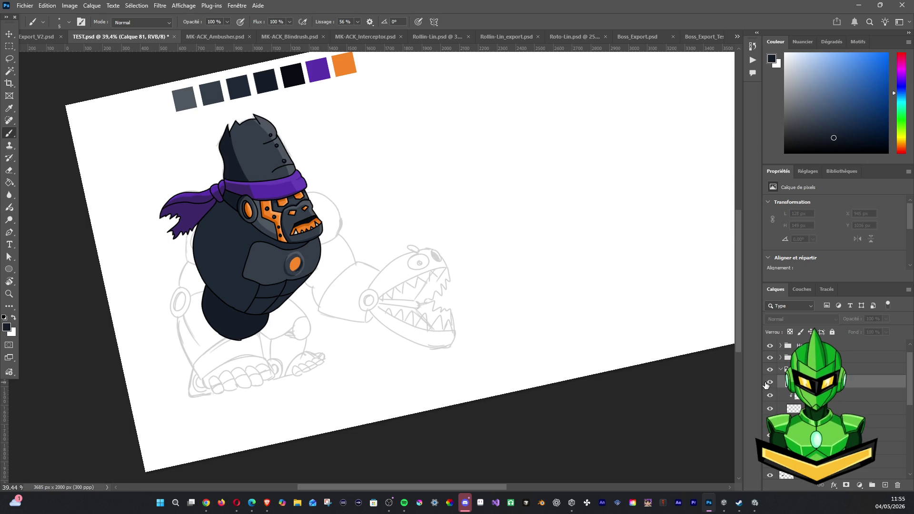
{"action": "left_click", "coordinate": [767, 437]}
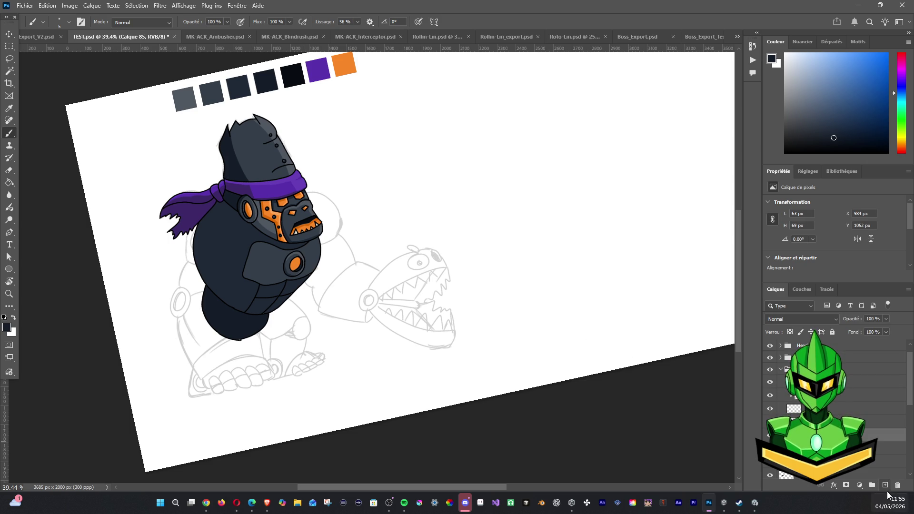
{"action": "scroll", "coordinate": [228, 179], "scroll_direction": "up", "scroll_amount": 2}
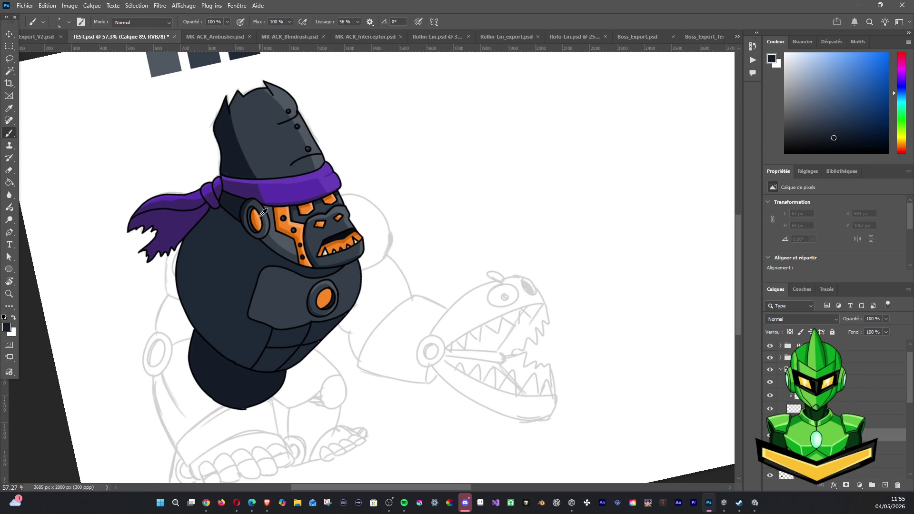
{"action": "left_click", "coordinate": [291, 207], "text": "alt"}
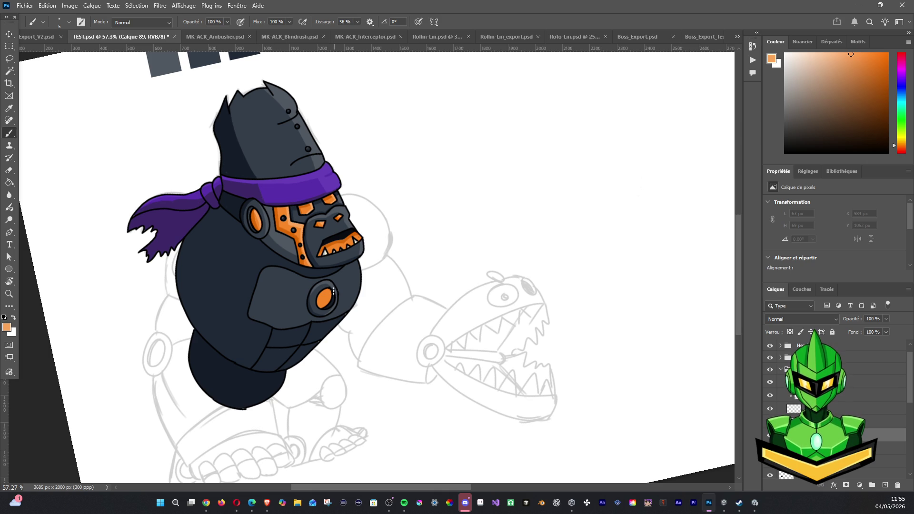
{"action": "left_click_drag", "start_coordinate": [327, 307], "coordinate": [329, 293]}
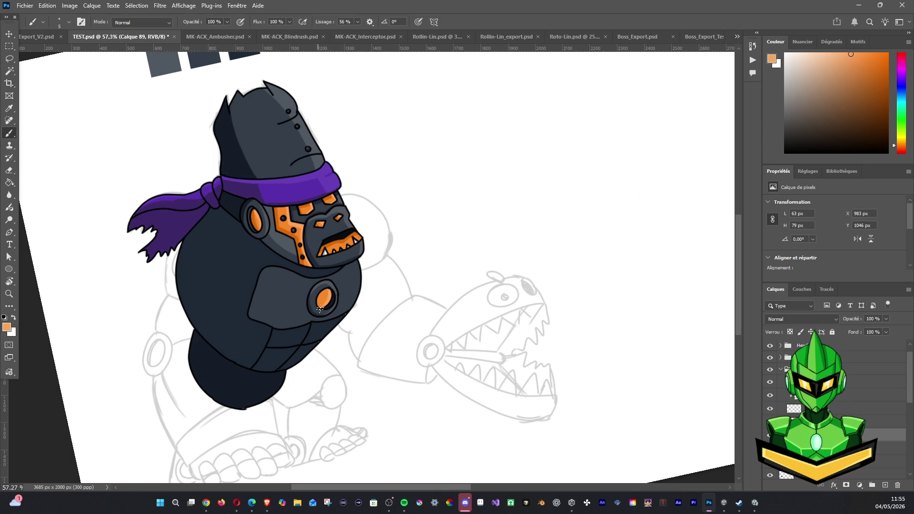
{"action": "left_click", "coordinate": [287, 231], "text": "alt"}
{"action": "scroll", "coordinate": [326, 321], "scroll_direction": "down", "scroll_amount": 3}
{"action": "scroll", "coordinate": [357, 281], "scroll_direction": "down", "scroll_amount": 2}
{"action": "scroll", "coordinate": [380, 248], "scroll_direction": "down", "scroll_amount": 1}
{"action": "left_click_drag", "start_coordinate": [392, 236], "coordinate": [355, 226]}
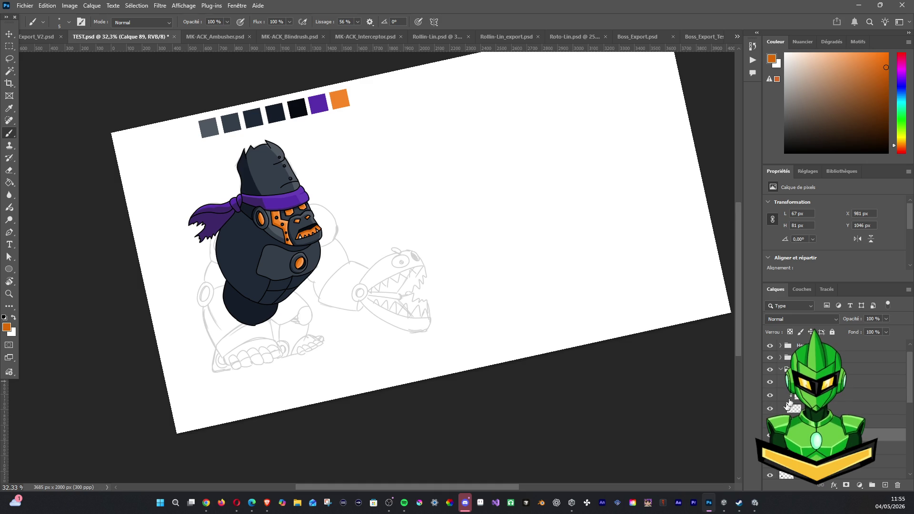
Inspect the layers in Groupe 14 by toggling their visibility, then delete Calque 83.
{"action": "left_click", "coordinate": [781, 370]}
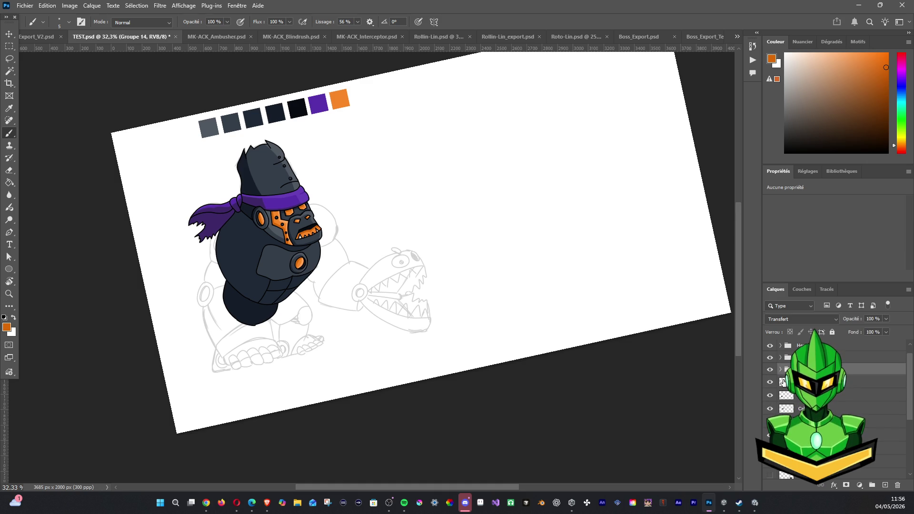
{"action": "left_click", "coordinate": [783, 381]}
{"action": "scroll", "coordinate": [308, 279], "scroll_direction": "up", "scroll_amount": 2}
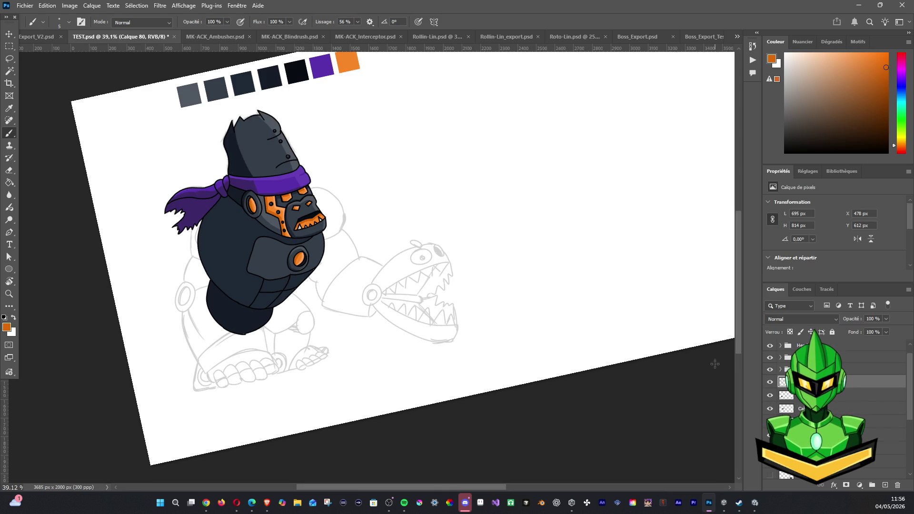
{"action": "left_click", "coordinate": [771, 385]}
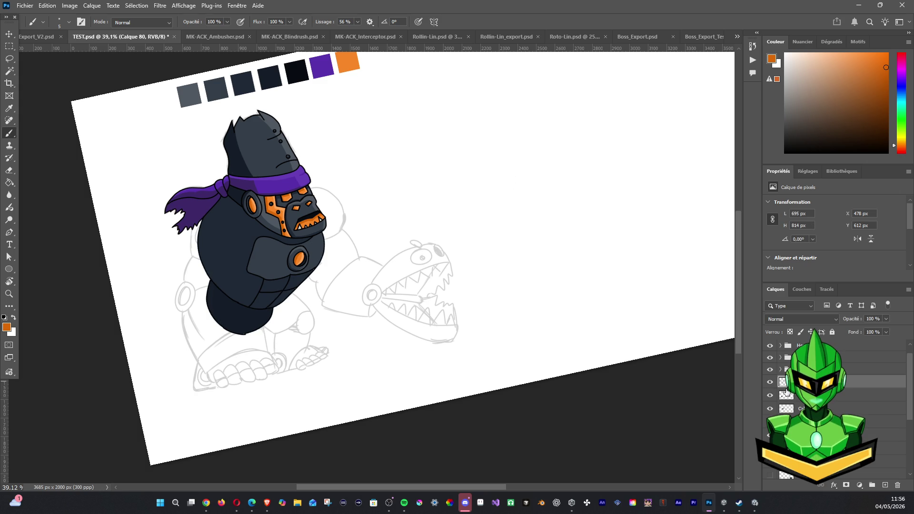
{"action": "left_click", "coordinate": [786, 395]}
{"action": "left_click", "coordinate": [771, 395]}
{"action": "left_click", "coordinate": [770, 395]}
{"action": "left_click", "coordinate": [770, 408]}
{"action": "left_click", "coordinate": [770, 408]}
{"action": "left_click", "coordinate": [786, 408]}
{"action": "left_click", "coordinate": [899, 486]}
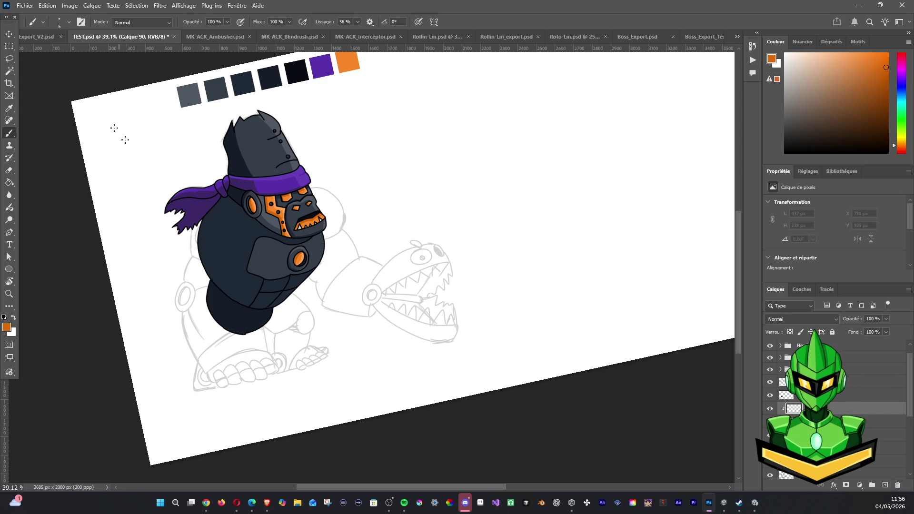
Sample the helmet's dark grey-blue and shade the body's right edge with a 20 px brush.
{"action": "left_click", "coordinate": [288, 148], "text": "alt"}
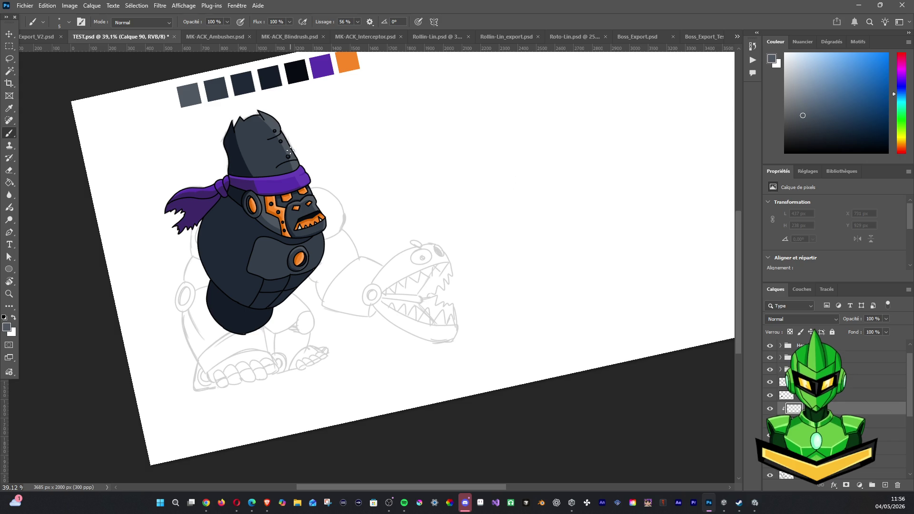
{"action": "mouse_move", "coordinate": [318, 228]}
{"action": "left_mouse_down"}
{"action": "mouse_move", "coordinate": [323, 244]}
{"action": "mouse_move", "coordinate": [316, 233]}
{"action": "left_mouse_up"}
{"action": "left_click_drag", "start_coordinate": [314, 267], "coordinate": [327, 252]}
{"action": "left_click", "coordinate": [68, 23]}
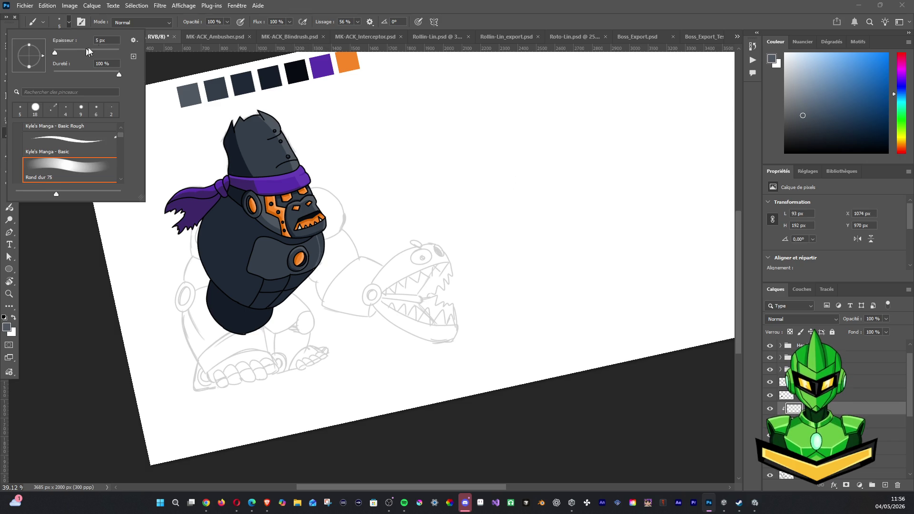
{"action": "type", "text": "20"}
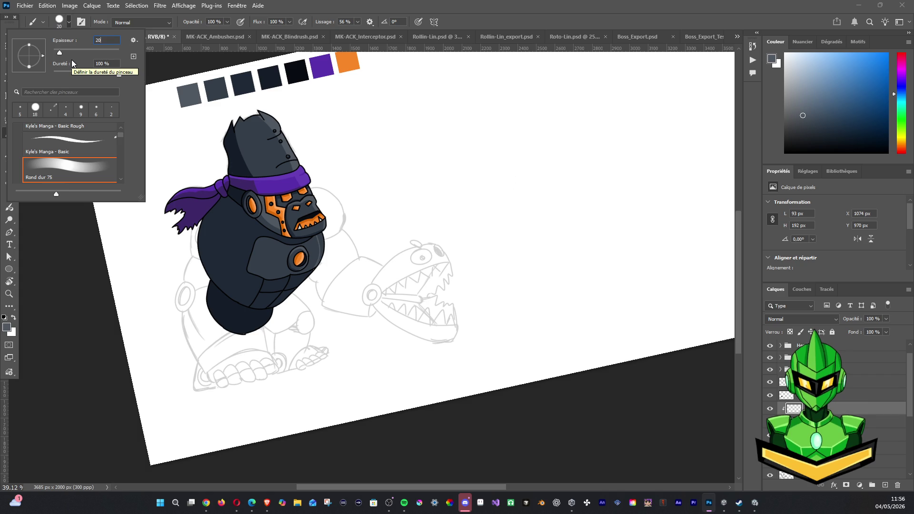
{"action": "key", "text": "Return"}
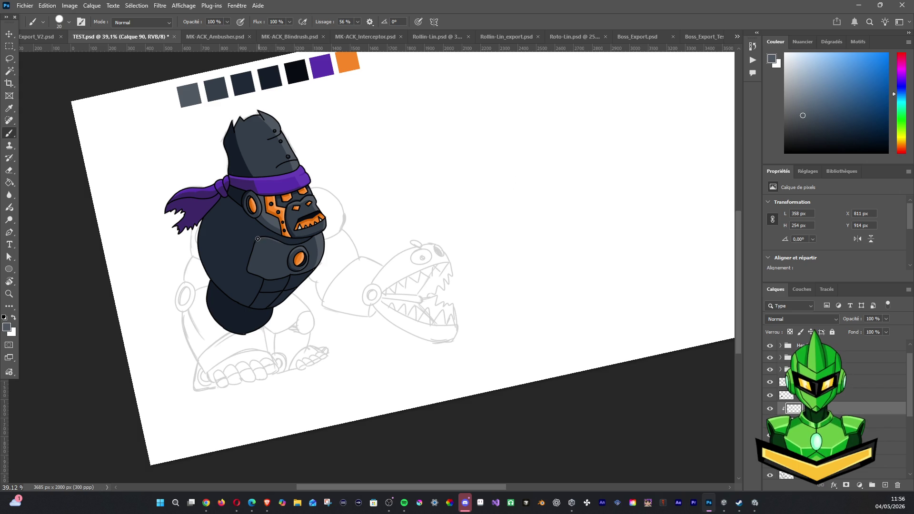
{"action": "mouse_move", "coordinate": [288, 245]}
{"action": "left_mouse_down"}
{"action": "mouse_move", "coordinate": [307, 242]}
{"action": "mouse_move", "coordinate": [327, 214]}
{"action": "left_mouse_up"}
Choose a darker slate colour and brush shading strokes across the chest on a new layer.
{"action": "left_click", "coordinate": [278, 265], "text": "alt"}
{"action": "left_click", "coordinate": [770, 409]}
{"action": "left_click", "coordinate": [769, 409]}
{"action": "left_click", "coordinate": [769, 434]}
{"action": "left_click", "coordinate": [770, 435]}
{"action": "left_click", "coordinate": [809, 435]}
{"action": "left_click", "coordinate": [884, 485]}
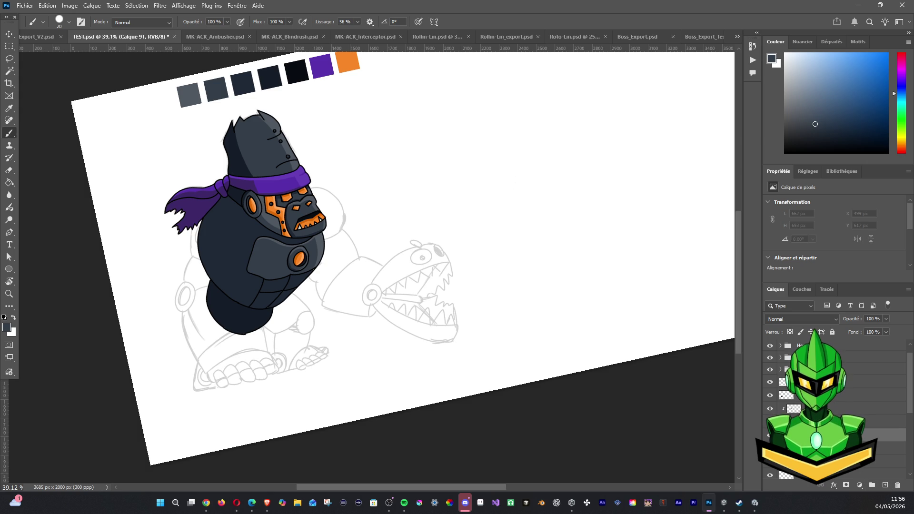
{"action": "left_click_drag", "start_coordinate": [272, 284], "coordinate": [276, 304]}
{"action": "mouse_move", "coordinate": [268, 295]}
{"action": "left_mouse_down"}
{"action": "mouse_move", "coordinate": [301, 289]}
{"action": "mouse_move", "coordinate": [289, 288]}
{"action": "left_mouse_up"}
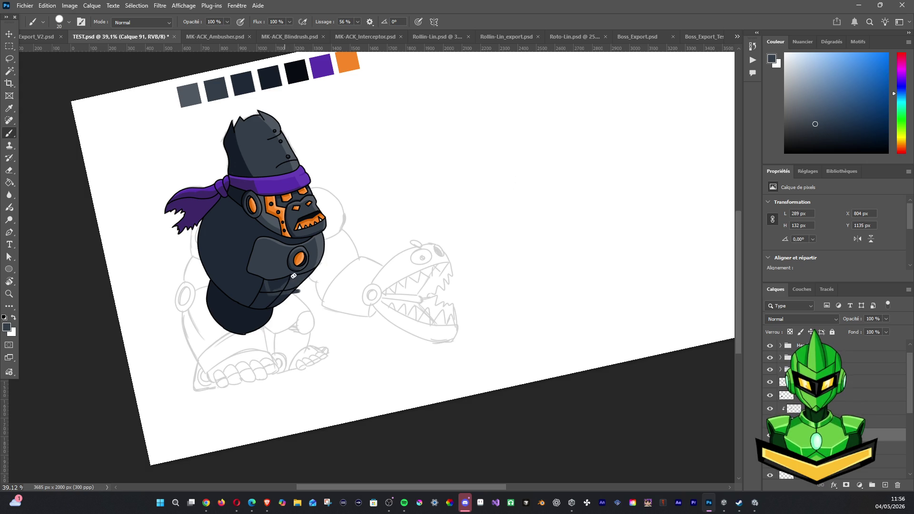
{"action": "left_click_drag", "start_coordinate": [272, 292], "coordinate": [286, 274]}
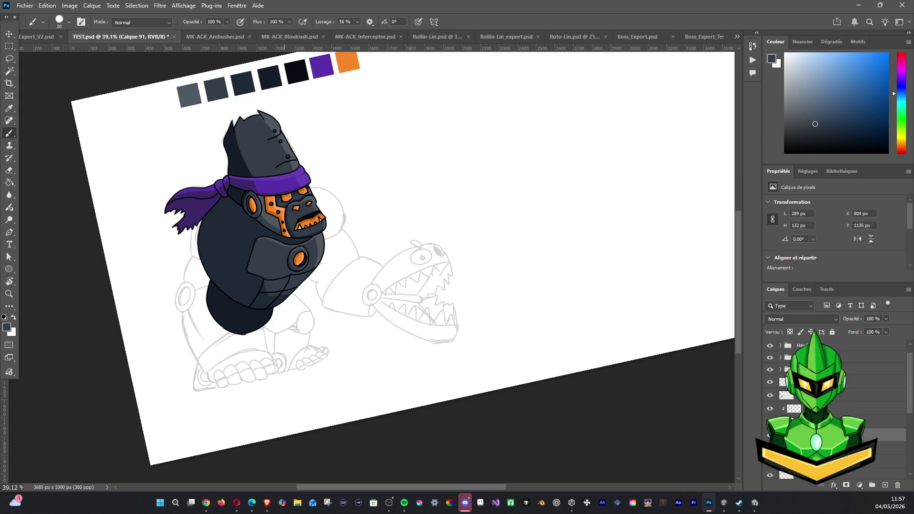
{"action": "key", "text": "alt+Tab"}
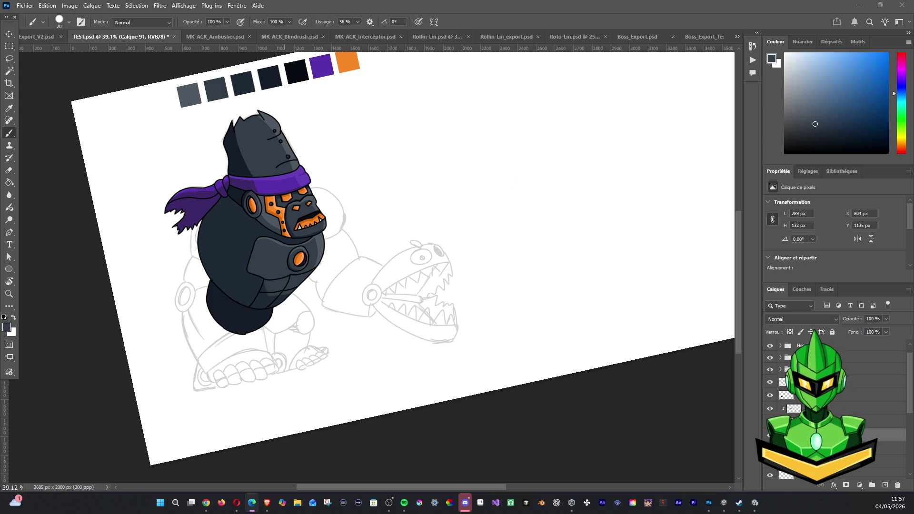
{"action": "key", "text": "alt+Tab"}
{"action": "left_click", "coordinate": [885, 435]}
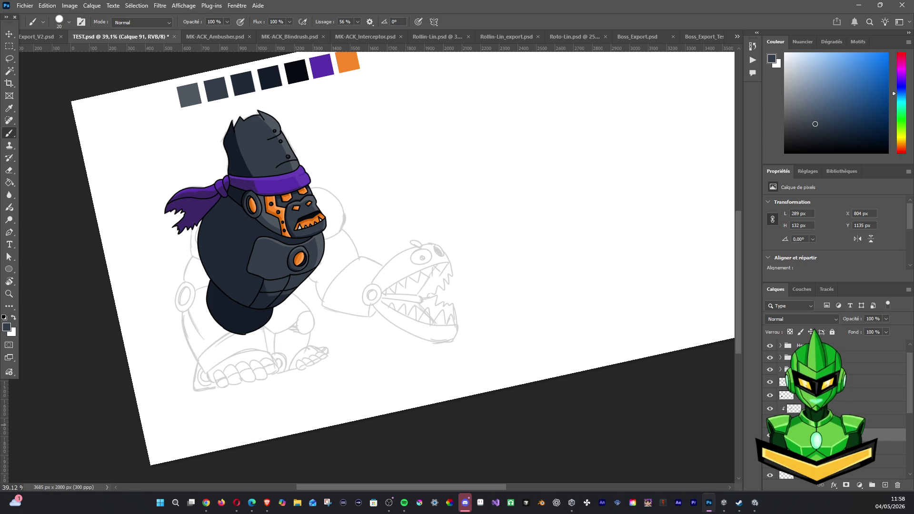
Check the chest shading against the chest plate layer and inspect the top layer group.
{"action": "left_click", "coordinate": [885, 422]}
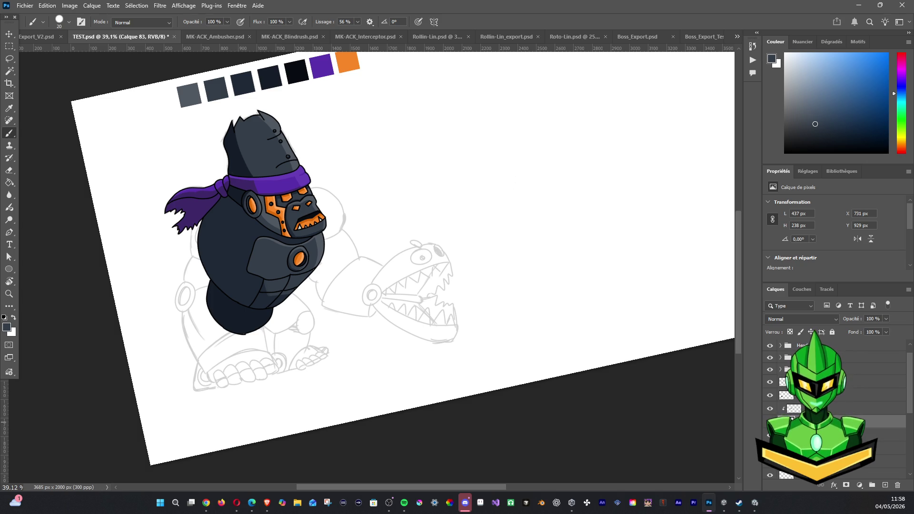
{"action": "key", "text": "ctrl+comma"}
{"action": "key", "text": "ctrl+comma"}
{"action": "key", "text": "ctrl+comma"}
{"action": "key", "text": "ctrl+comma"}
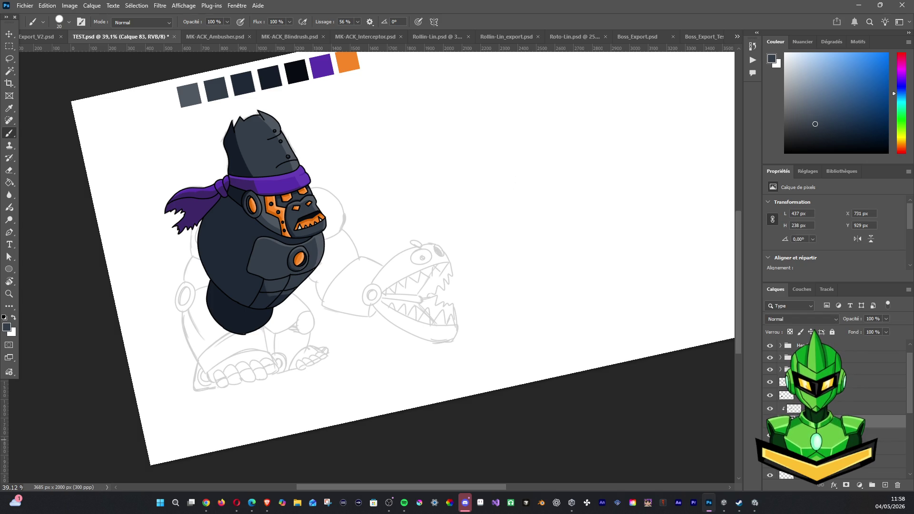
{"action": "left_click", "coordinate": [885, 434]}
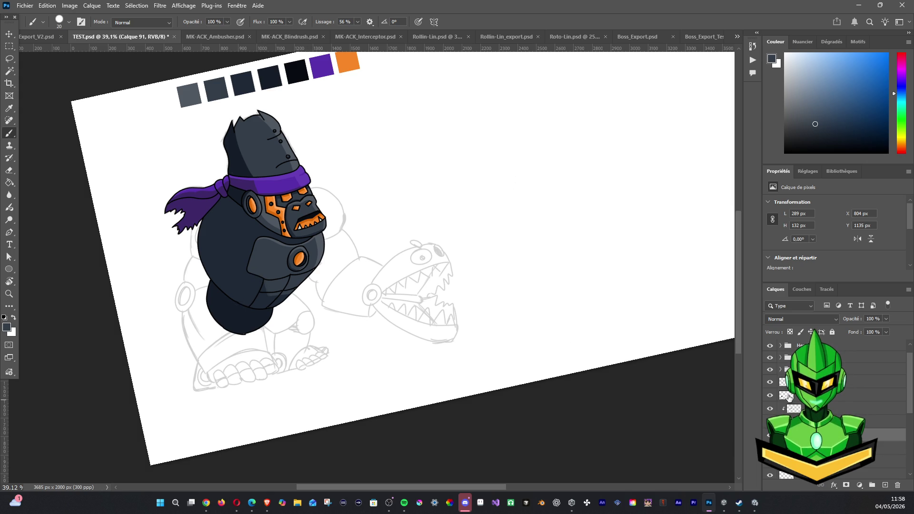
{"action": "left_click", "coordinate": [780, 370]}
{"action": "left_click", "coordinate": [770, 371]}
{"action": "left_click", "coordinate": [771, 371]}
{"action": "left_click", "coordinate": [780, 370]}
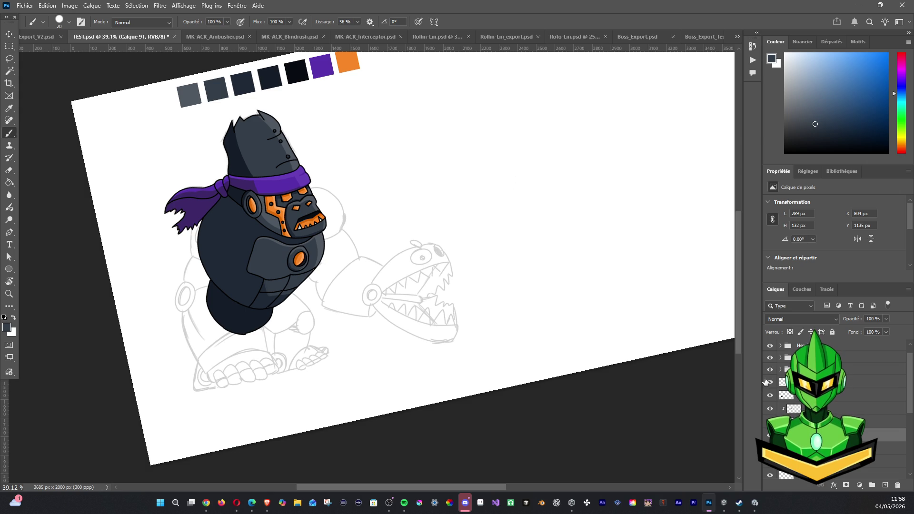
Select all gorilla body layers, group them as Groupe 15 with Ctrl+G, and verify visibility.
{"action": "left_click", "coordinate": [790, 381]}
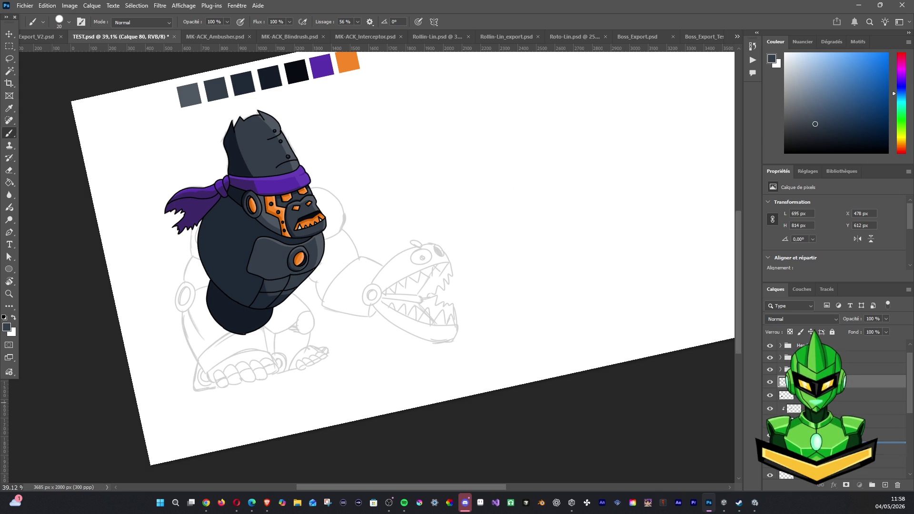
{"action": "left_click", "coordinate": [809, 448], "text": "shift"}
{"action": "key", "text": "ctrl+g"}
{"action": "left_click", "coordinate": [770, 382]}
{"action": "left_click", "coordinate": [770, 383]}
{"action": "left_click", "coordinate": [769, 382]}
{"action": "left_click", "coordinate": [769, 382]}
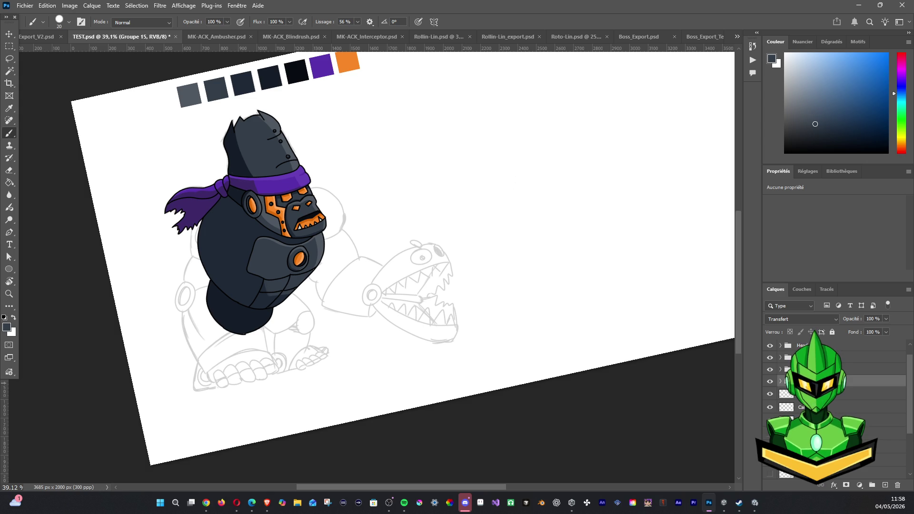
Compare the layer beneath the groups by toggling it, then add new layer Calque 92.
{"action": "left_click", "coordinate": [857, 369]}
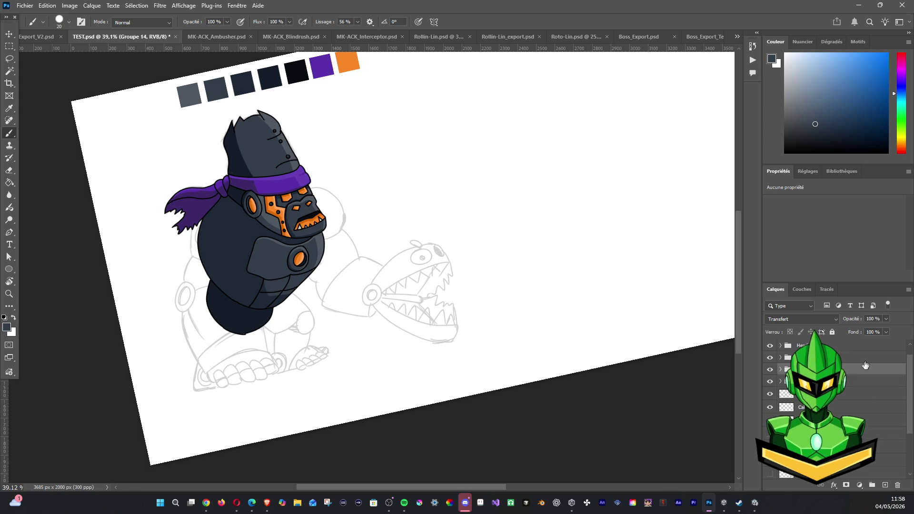
{"action": "left_click", "coordinate": [836, 395]}
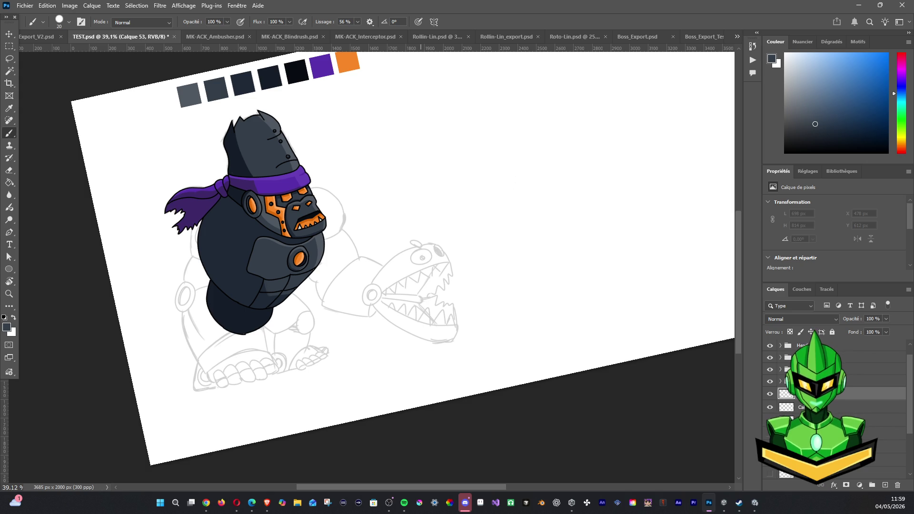
{"action": "left_click", "coordinate": [770, 395]}
{"action": "left_click", "coordinate": [770, 395]}
{"action": "left_click", "coordinate": [770, 395]}
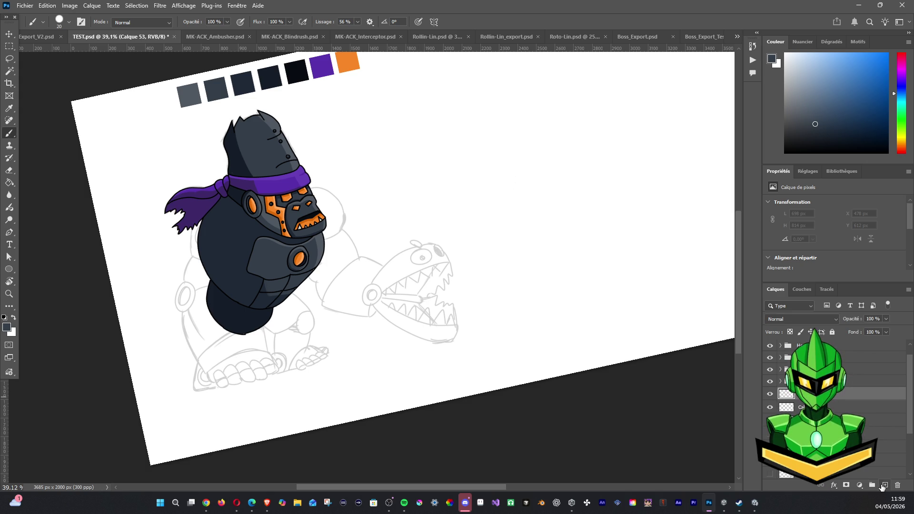
{"action": "left_click", "coordinate": [883, 485]}
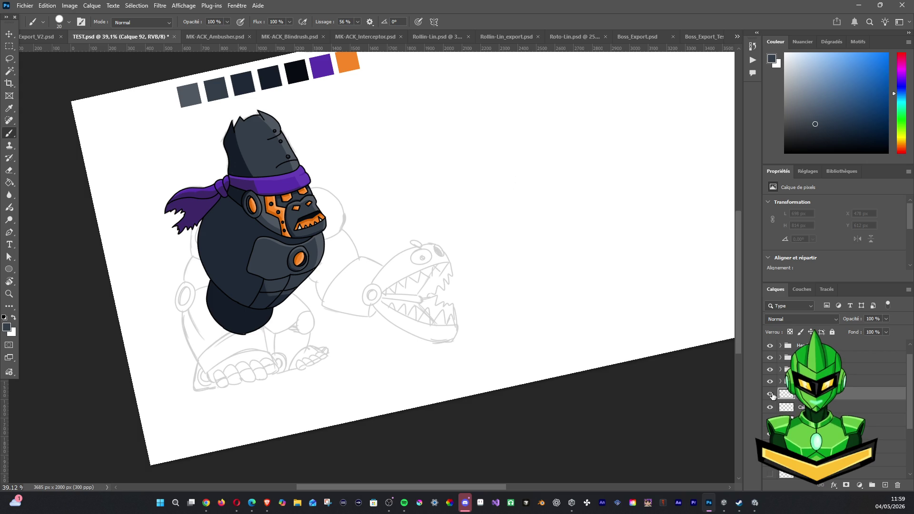
Hide the coloured groups, then draw a first 5 px black stroke along the gorilla's left shoulder.
{"action": "left_click_drag", "start_coordinate": [770, 382], "coordinate": [770, 346]}
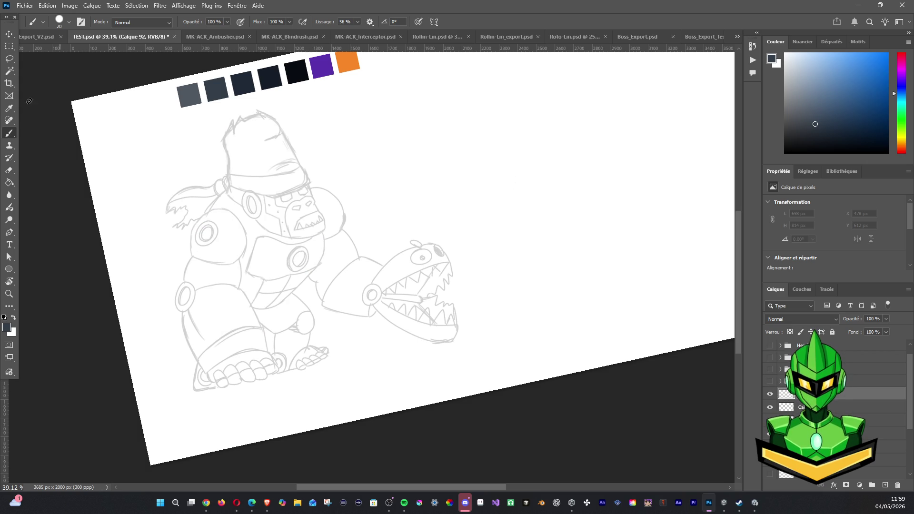
{"action": "left_click", "coordinate": [58, 22]}
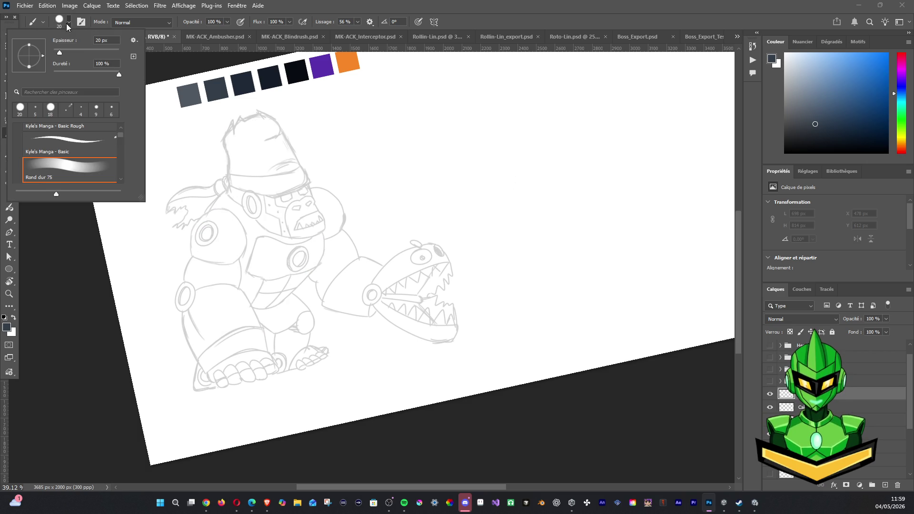
{"action": "double_click", "coordinate": [102, 40]}
{"action": "type", "text": "54"}
{"action": "key", "text": "Return"}
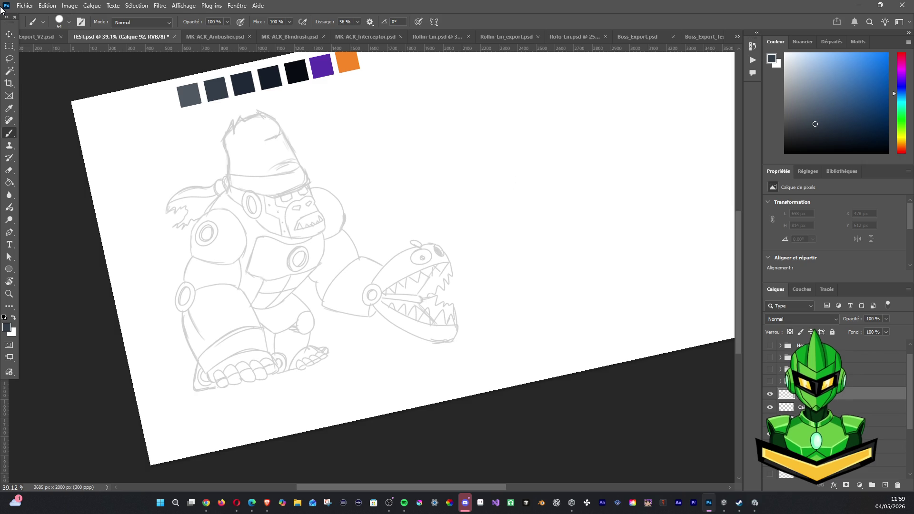
{"action": "left_click", "coordinate": [69, 21]}
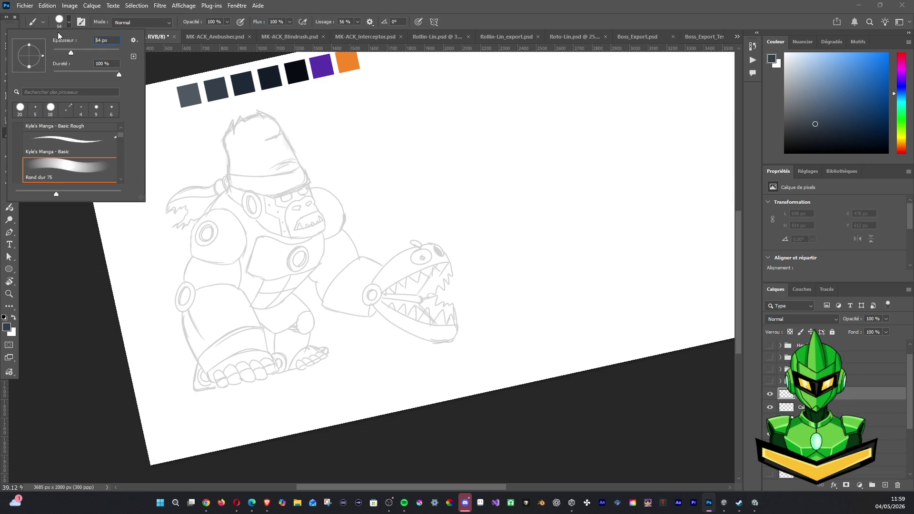
{"action": "double_click", "coordinate": [103, 40]}
{"action": "type", "text": "5"}
{"action": "key", "text": "Return"}
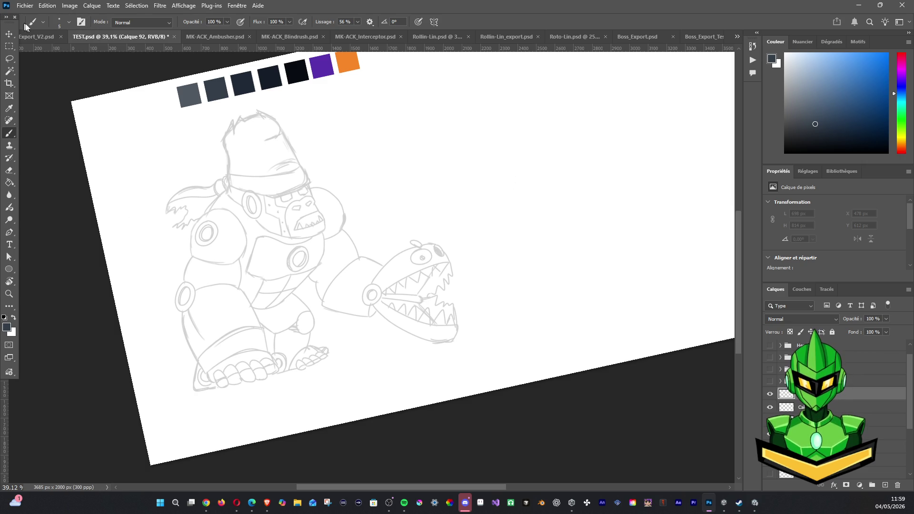
{"action": "left_click", "coordinate": [4, 317]}
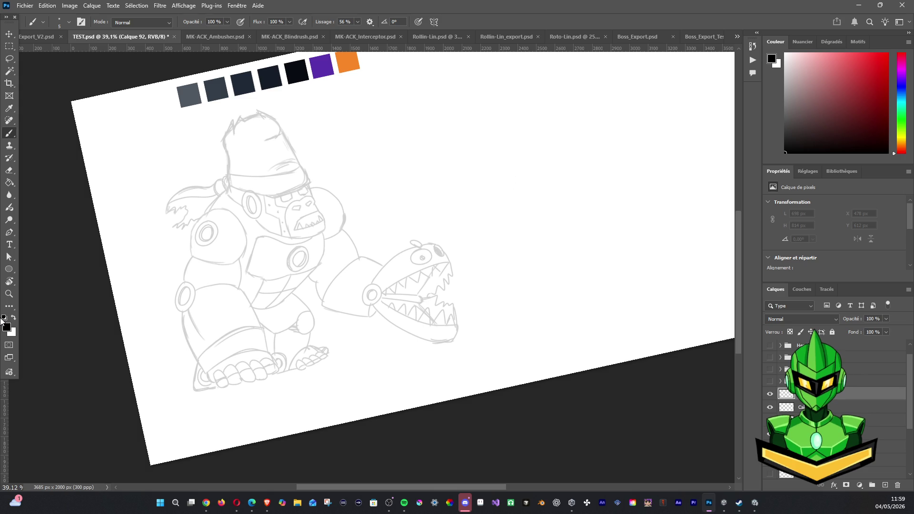
{"action": "left_click_drag", "start_coordinate": [191, 243], "coordinate": [193, 257]}
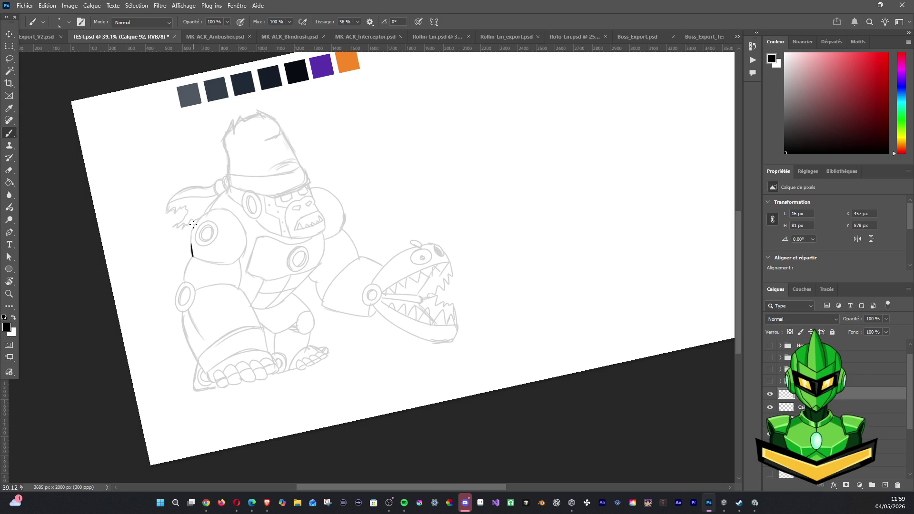
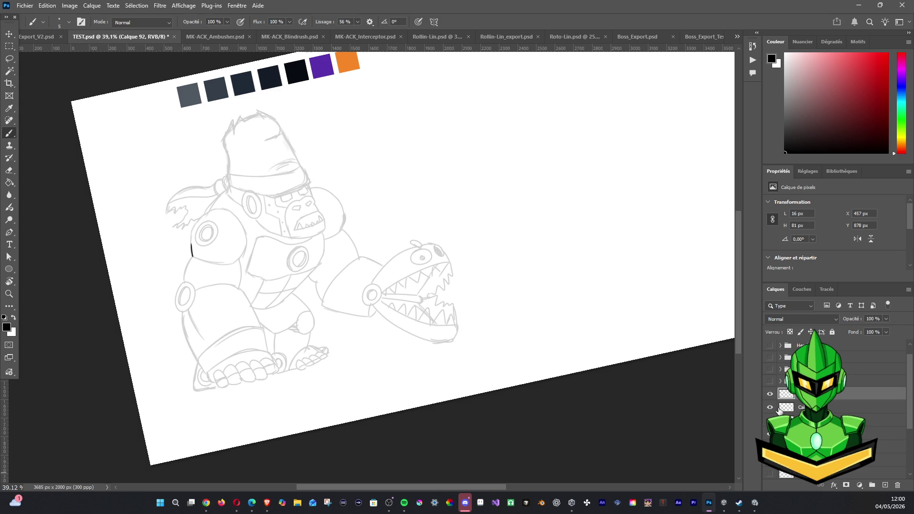
Ink the shoulder's upper arc and right side in black on Calque 92, redoing overshoots.
{"action": "scroll", "coordinate": [193, 218], "scroll_direction": "up", "scroll_amount": 2}
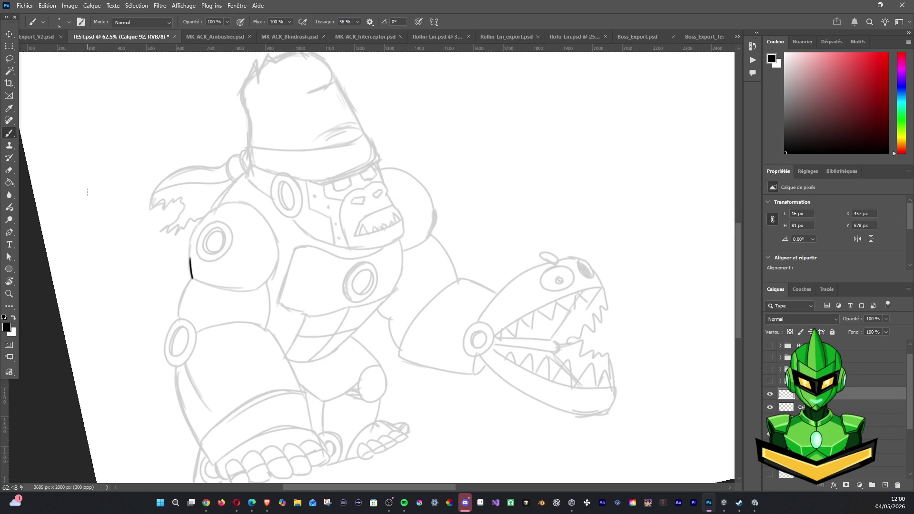
{"action": "key", "text": "ctrl+comma"}
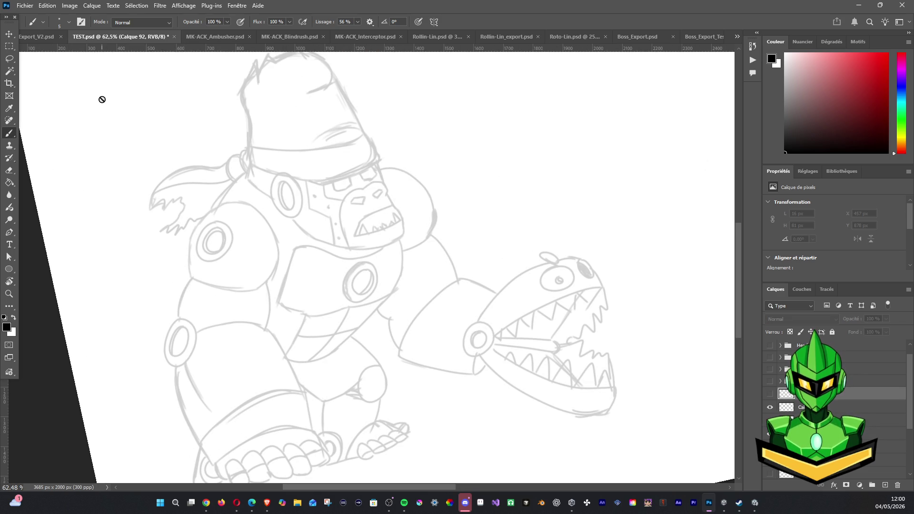
{"action": "key", "text": "ctrl+comma"}
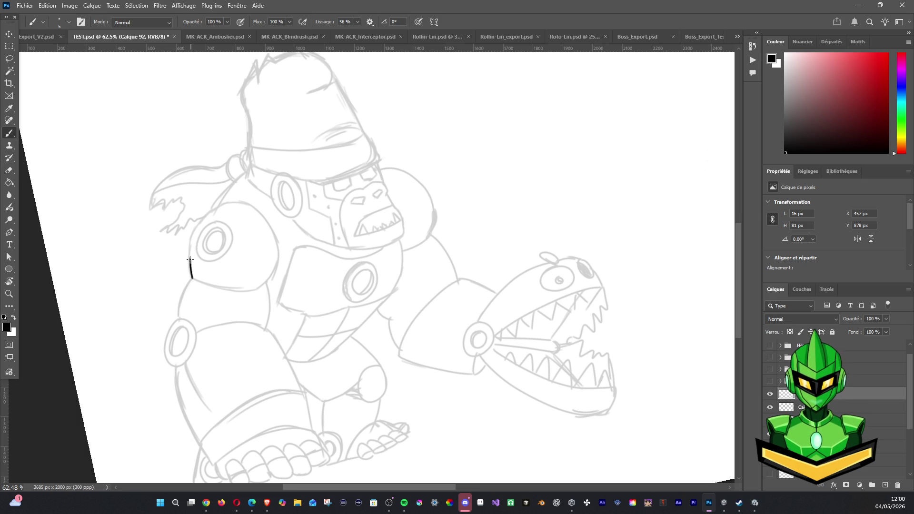
{"action": "mouse_move", "coordinate": [190, 247]}
{"action": "left_mouse_down"}
{"action": "mouse_move", "coordinate": [191, 268]}
{"action": "mouse_move", "coordinate": [200, 222]}
{"action": "mouse_move", "coordinate": [235, 200]}
{"action": "mouse_move", "coordinate": [191, 238]}
{"action": "mouse_move", "coordinate": [193, 274]}
{"action": "left_mouse_up"}
{"action": "key", "text": "ctrl+z"}
{"action": "key", "text": "ctrl+z"}
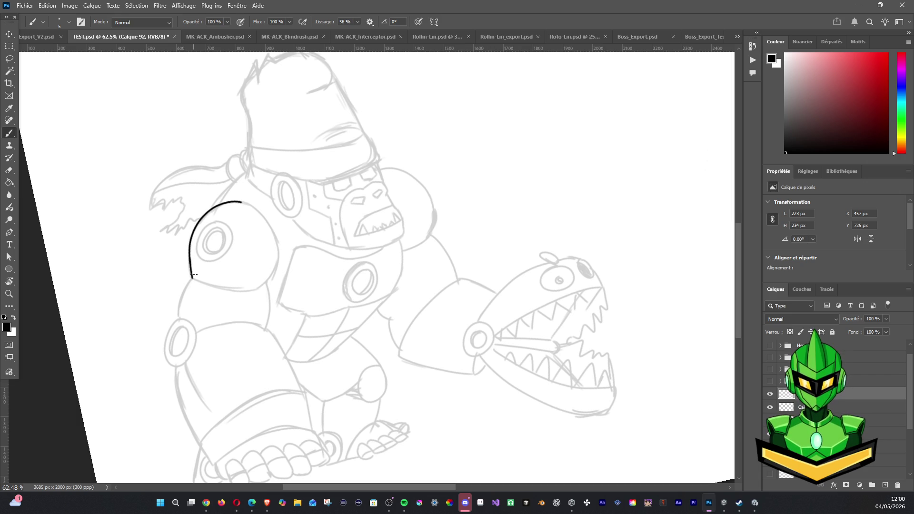
{"action": "scroll", "coordinate": [351, 141], "scroll_direction": "up", "scroll_amount": 2}
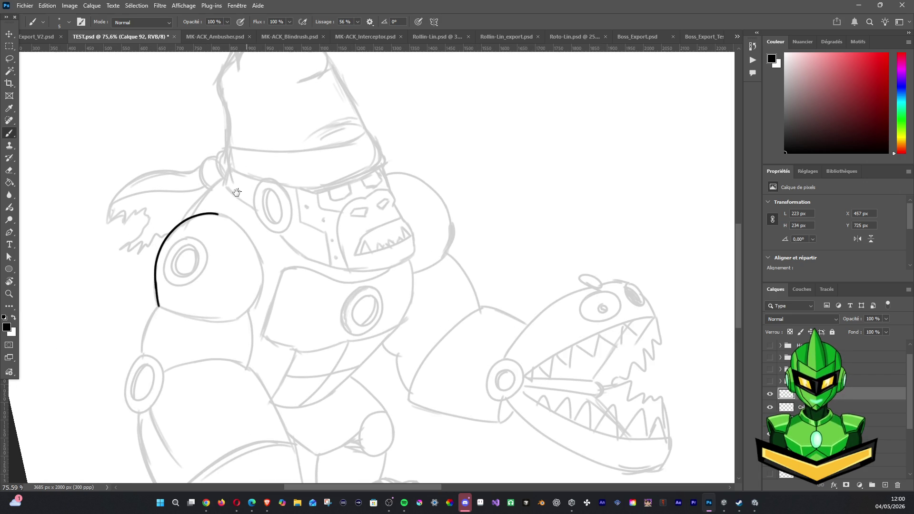
{"action": "scroll", "coordinate": [244, 187], "scroll_direction": "down", "scroll_amount": 1}
{"action": "scroll", "coordinate": [244, 187], "scroll_direction": "left", "scroll_amount": 1}
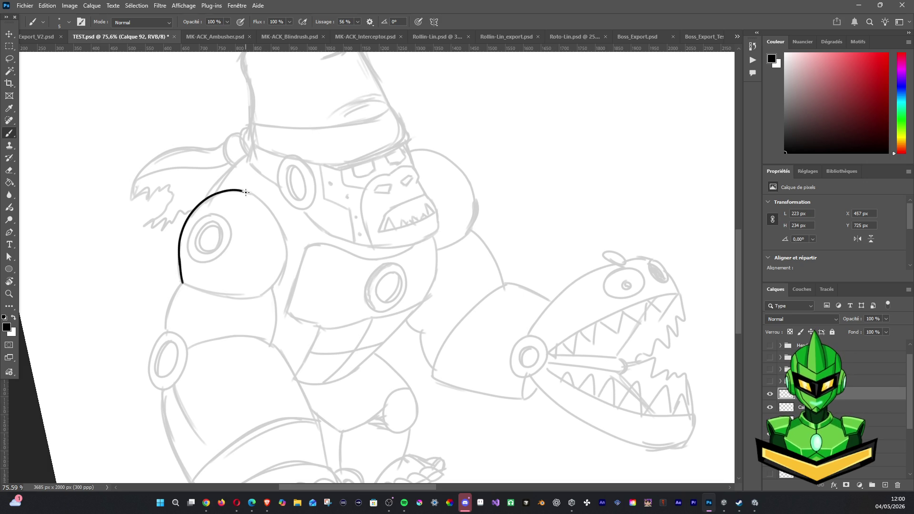
{"action": "mouse_move", "coordinate": [243, 192]}
{"action": "left_mouse_down"}
{"action": "mouse_move", "coordinate": [261, 200]}
{"action": "mouse_move", "coordinate": [288, 255]}
{"action": "left_mouse_up"}
{"action": "key", "text": "ctrl+z"}
{"action": "mouse_move", "coordinate": [238, 189]}
{"action": "left_mouse_down"}
{"action": "mouse_move", "coordinate": [273, 215]}
{"action": "mouse_move", "coordinate": [286, 268]}
{"action": "left_mouse_up"}
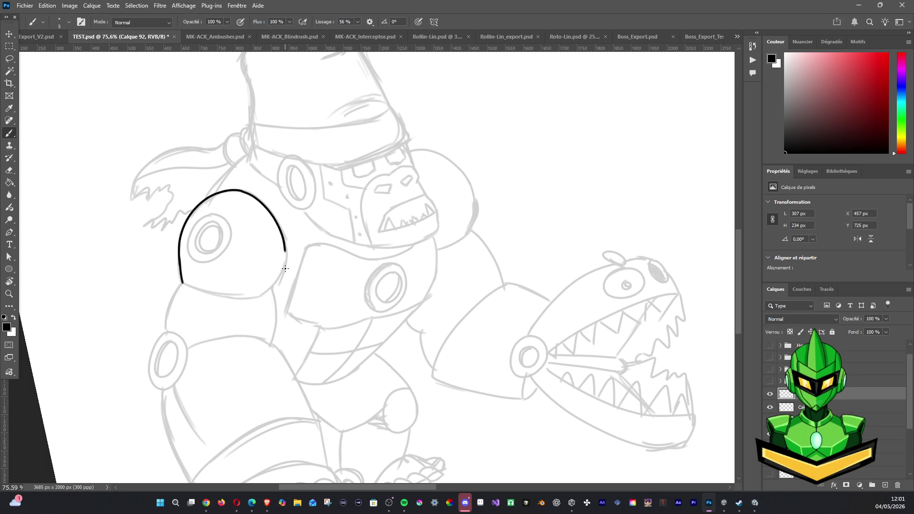
Try inking the shoulder's bottom edge, undoing each unsatisfactory stroke.
{"action": "left_click_drag", "start_coordinate": [193, 289], "coordinate": [246, 300]}
{"action": "key", "text": "ctrl+z"}
{"action": "key", "text": "ctrl+z"}
{"action": "key", "text": "ctrl+z"}
{"action": "left_click_drag", "start_coordinate": [185, 284], "coordinate": [245, 302]}
{"action": "key", "text": "ctrl+z"}
{"action": "key", "text": "ctrl+z"}
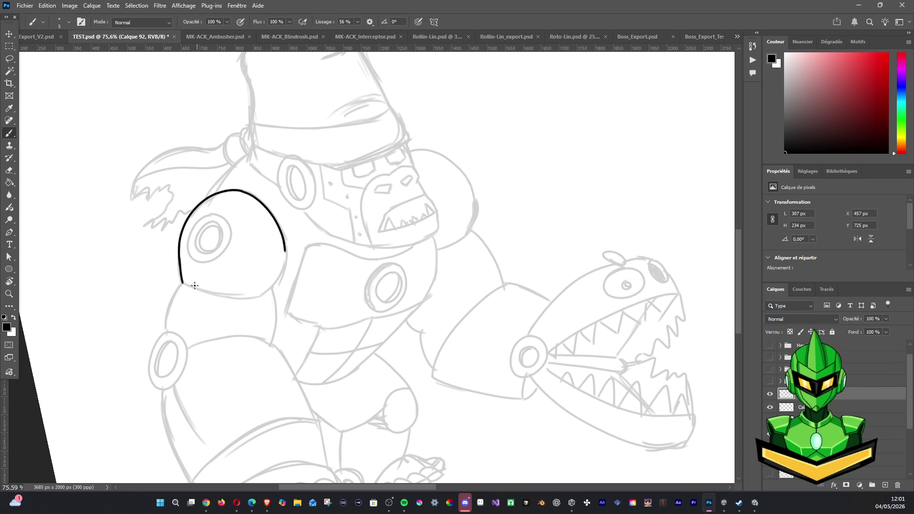
{"action": "mouse_move", "coordinate": [188, 285]}
{"action": "left_mouse_down"}
{"action": "mouse_move", "coordinate": [238, 299]}
{"action": "mouse_move", "coordinate": [270, 296]}
{"action": "mouse_move", "coordinate": [286, 261]}
{"action": "left_mouse_up"}
{"action": "key", "text": "ctrl+z"}
In a rotated view, ink the shoulder's bottom edge so the outline closes.
{"action": "scroll", "coordinate": [288, 251], "scroll_direction": "up", "scroll_amount": 3}
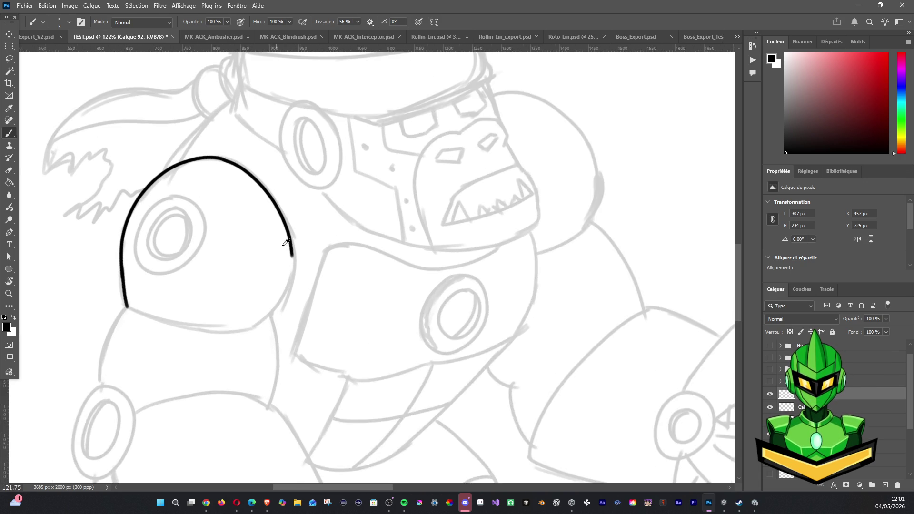
{"action": "key", "text": "r"}
{"action": "left_click_drag", "start_coordinate": [290, 251], "coordinate": [372, 234]}
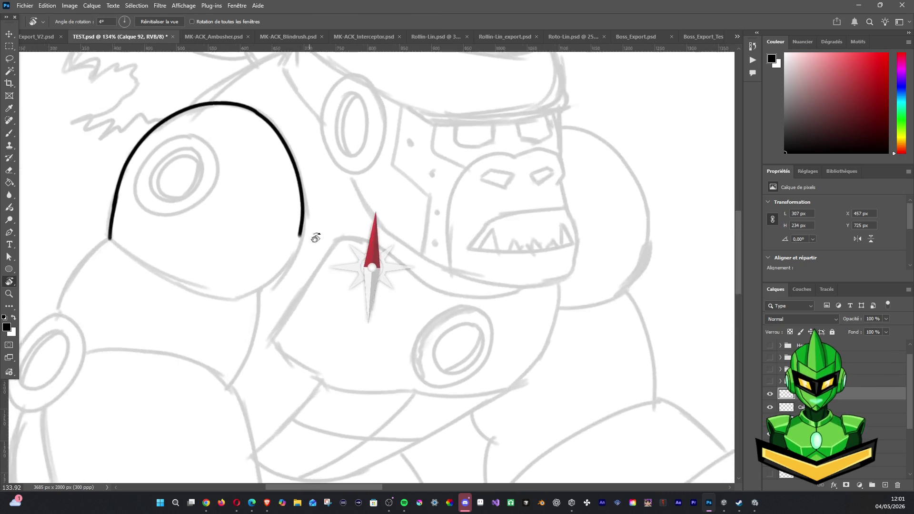
{"action": "scroll", "coordinate": [347, 259], "scroll_direction": "up", "scroll_amount": 3}
{"action": "key", "text": "b"}
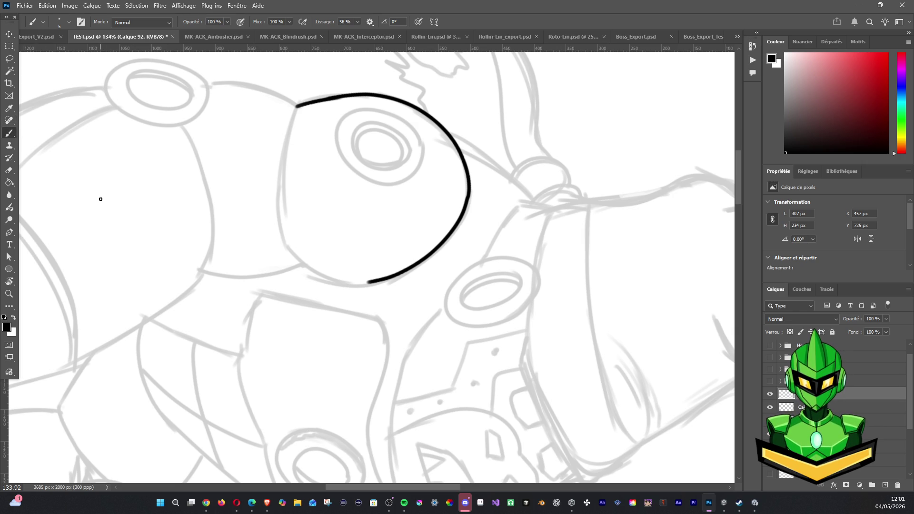
{"action": "mouse_move", "coordinate": [297, 105]}
{"action": "left_mouse_down"}
{"action": "mouse_move", "coordinate": [292, 245]}
{"action": "mouse_move", "coordinate": [325, 275]}
{"action": "left_mouse_up"}
{"action": "key", "text": "ctrl+z"}
{"action": "left_click_drag", "start_coordinate": [296, 105], "coordinate": [287, 153]}
{"action": "key", "text": "ctrl+z"}
{"action": "mouse_move", "coordinate": [297, 104]}
{"action": "left_mouse_down"}
{"action": "mouse_move", "coordinate": [286, 237]}
{"action": "mouse_move", "coordinate": [307, 269]}
{"action": "mouse_move", "coordinate": [330, 281]}
{"action": "left_mouse_up"}
{"action": "key", "text": "ctrl+z"}
{"action": "left_click_drag", "start_coordinate": [296, 106], "coordinate": [287, 233]}
{"action": "key", "text": "ctrl+z"}
{"action": "mouse_move", "coordinate": [296, 107]}
{"action": "left_mouse_down"}
{"action": "mouse_move", "coordinate": [281, 149]}
{"action": "mouse_move", "coordinate": [278, 205]}
{"action": "left_mouse_up"}
{"action": "mouse_move", "coordinate": [287, 246]}
{"action": "left_mouse_down"}
{"action": "mouse_move", "coordinate": [341, 282]}
{"action": "mouse_move", "coordinate": [381, 280]}
{"action": "mouse_move", "coordinate": [378, 316]}
{"action": "mouse_move", "coordinate": [302, 351]}
{"action": "left_mouse_up"}
Straighten the canvas view upright and return to the Brush.
{"action": "scroll", "coordinate": [366, 269], "scroll_direction": "down", "scroll_amount": 2}
{"action": "key", "text": "r"}
{"action": "key", "text": "b"}
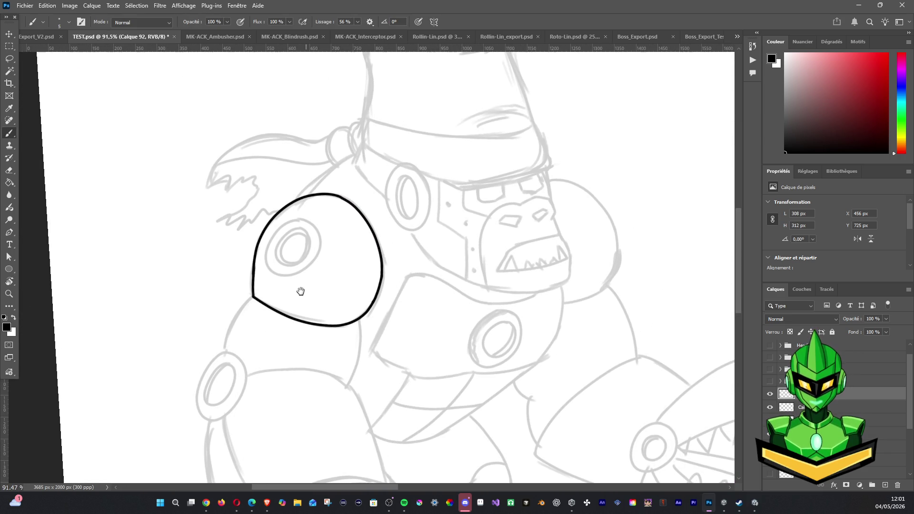
{"action": "scroll", "coordinate": [336, 198], "scroll_direction": "down", "scroll_amount": 3}
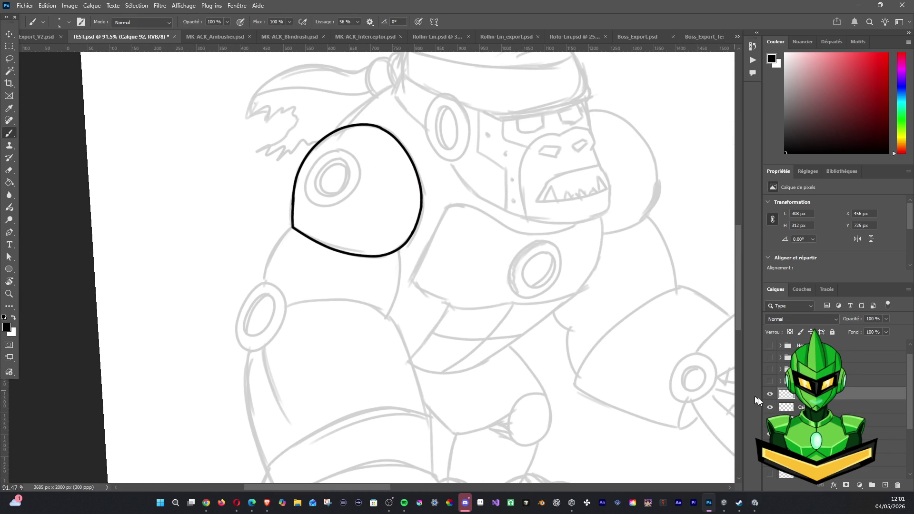
Add two new empty layers, hide one, and reselect Calque 92.
{"action": "left_click", "coordinate": [878, 485]}
{"action": "left_click", "coordinate": [879, 485]}
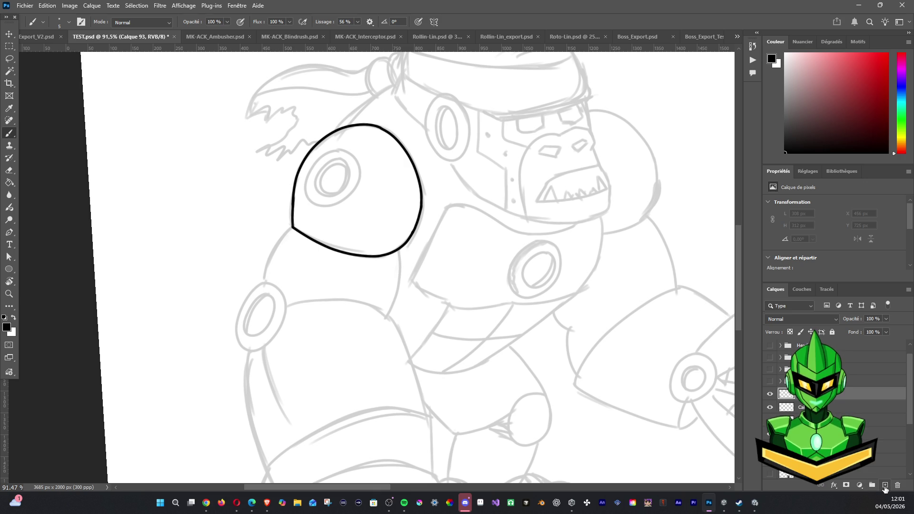
{"action": "left_click", "coordinate": [769, 394]}
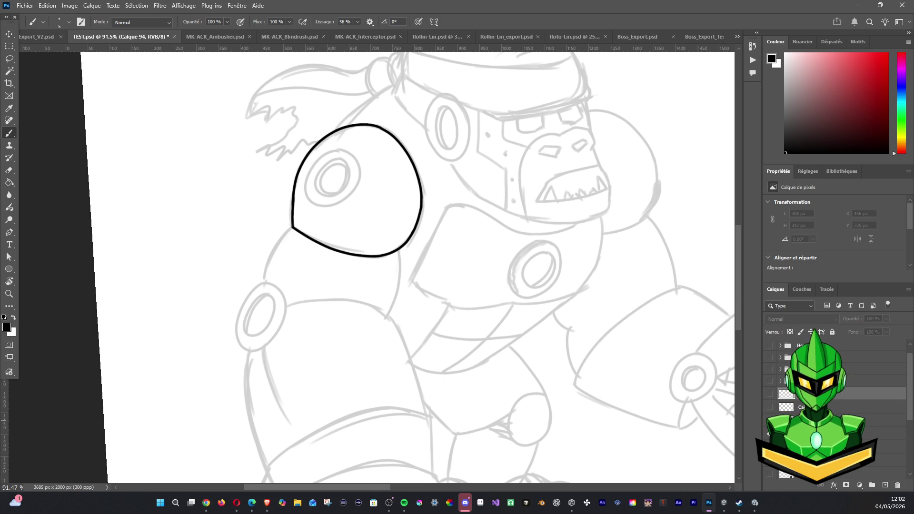
{"action": "left_click", "coordinate": [852, 420]}
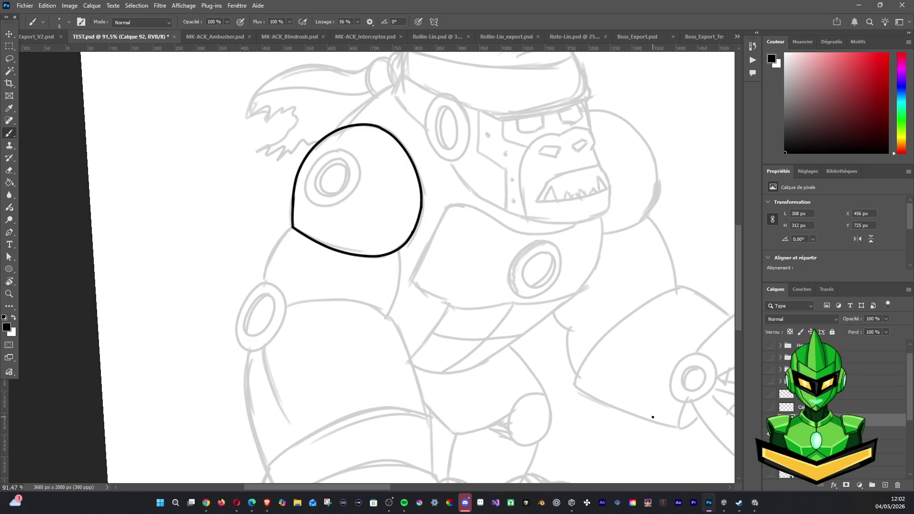
Begin inking the top of the socket ring, undoing the first short strokes.
{"action": "mouse_move", "coordinate": [344, 151]}
{"action": "left_mouse_down"}
{"action": "mouse_move", "coordinate": [315, 164]}
{"action": "mouse_move", "coordinate": [307, 183]}
{"action": "mouse_move", "coordinate": [320, 209]}
{"action": "mouse_move", "coordinate": [357, 187]}
{"action": "mouse_move", "coordinate": [357, 159]}
{"action": "mouse_move", "coordinate": [346, 151]}
{"action": "left_mouse_up"}
{"action": "key", "text": "ctrl+z"}
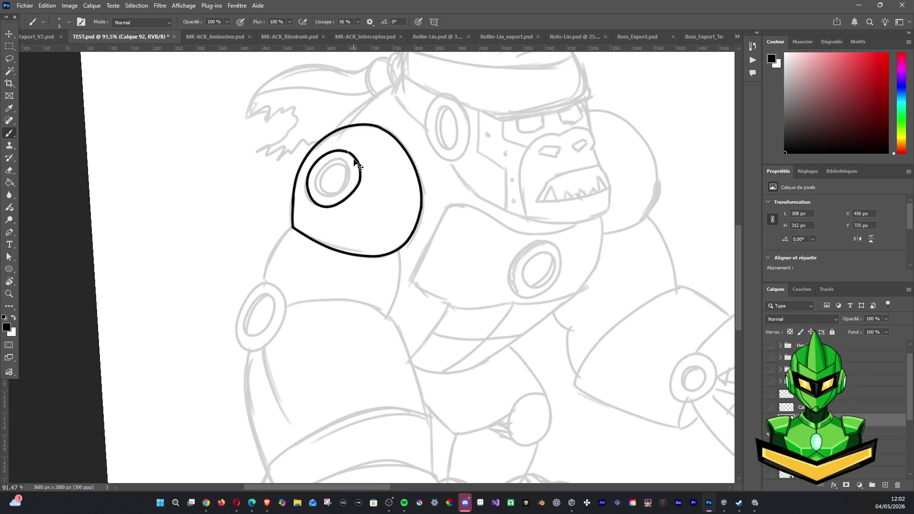
{"action": "key", "text": "ctrl+z"}
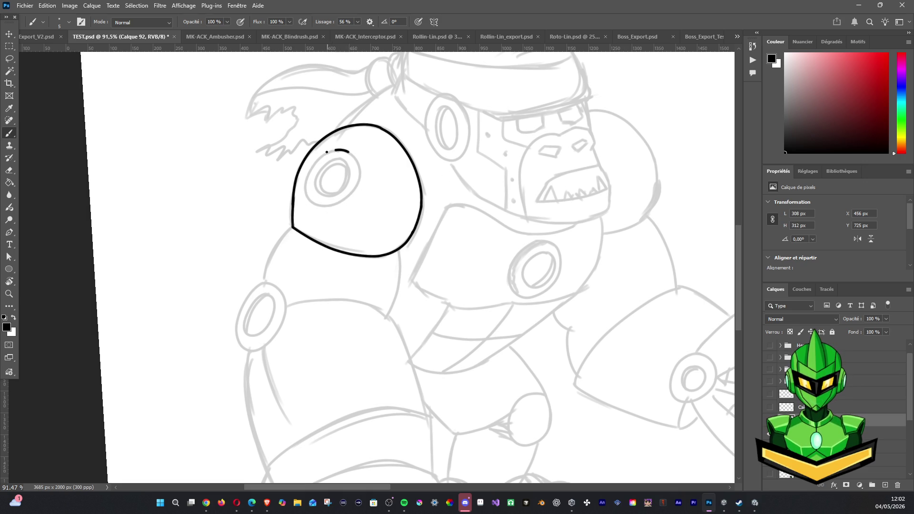
Ink the outer black ring of the shoulder socket, closing its gaps.
{"action": "left_click_drag", "start_coordinate": [306, 177], "coordinate": [324, 207]}
{"action": "key", "text": "ctrl+z"}
{"action": "mouse_move", "coordinate": [326, 152]}
{"action": "left_mouse_down"}
{"action": "mouse_move", "coordinate": [310, 198]}
{"action": "mouse_move", "coordinate": [349, 195]}
{"action": "mouse_move", "coordinate": [357, 161]}
{"action": "mouse_move", "coordinate": [361, 180]}
{"action": "left_mouse_up"}
{"action": "key", "text": "ctrl+z"}
{"action": "key", "text": "ctrl+z"}
{"action": "key", "text": "ctrl+z"}
{"action": "key", "text": "ctrl+z"}
{"action": "key", "text": "ctrl+z"}
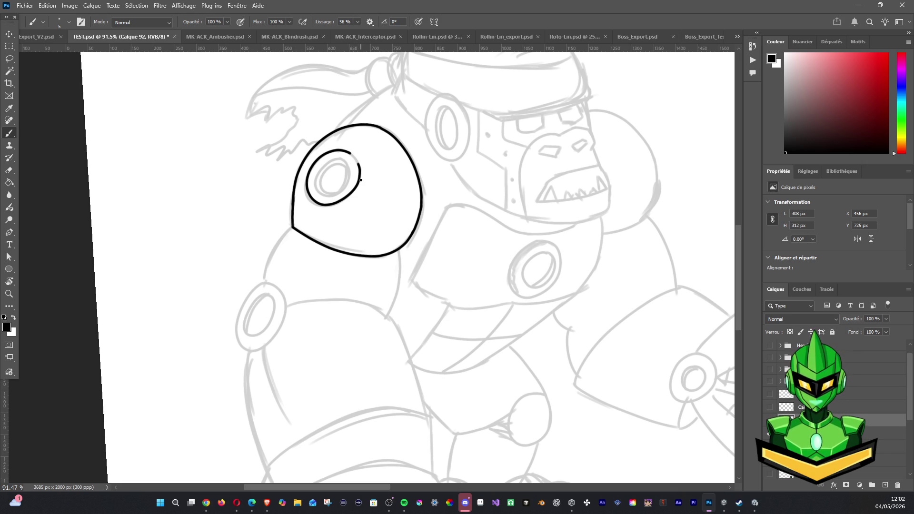
{"action": "left_click_drag", "start_coordinate": [353, 153], "coordinate": [362, 178]}
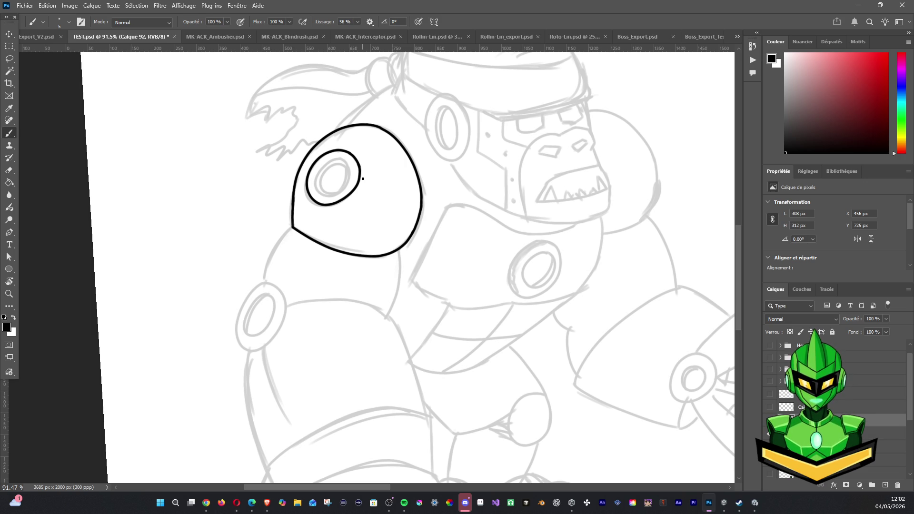
{"action": "left_click_drag", "start_coordinate": [320, 165], "coordinate": [315, 190]}
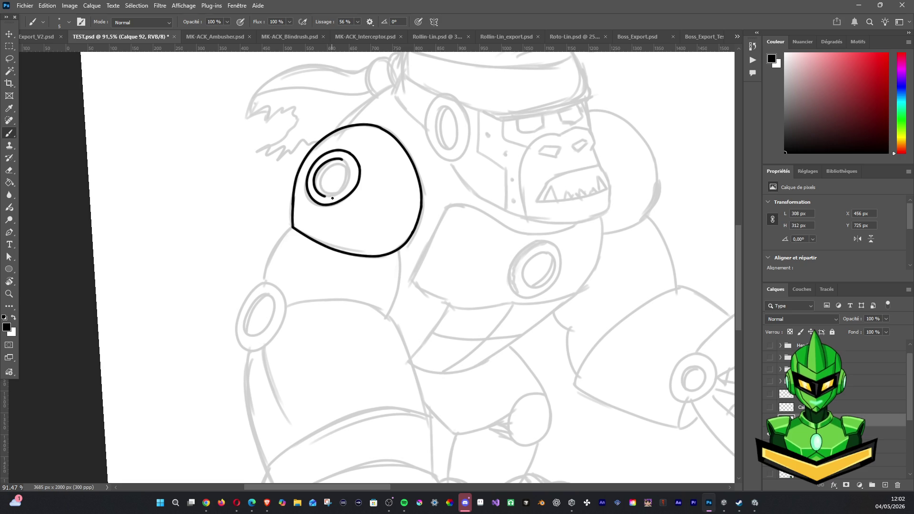
{"action": "left_click_drag", "start_coordinate": [352, 171], "coordinate": [348, 163]}
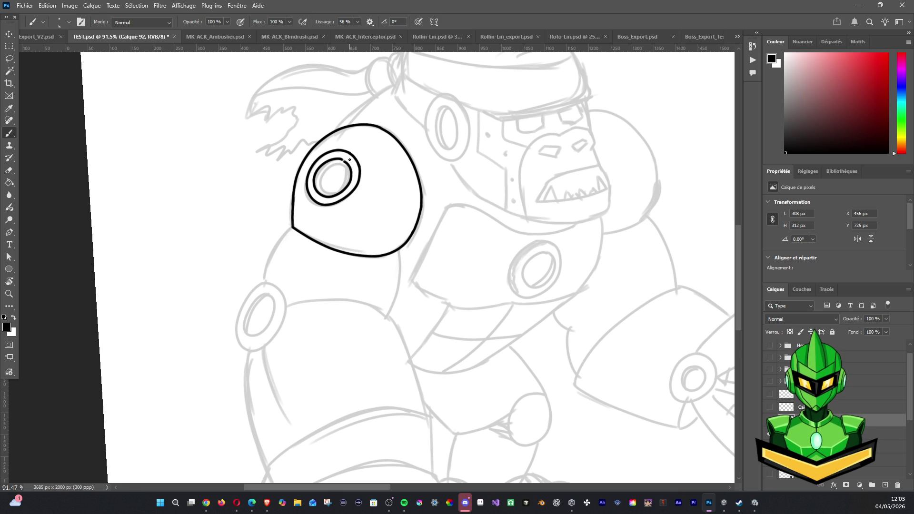
{"action": "key", "text": "ctrl+z"}
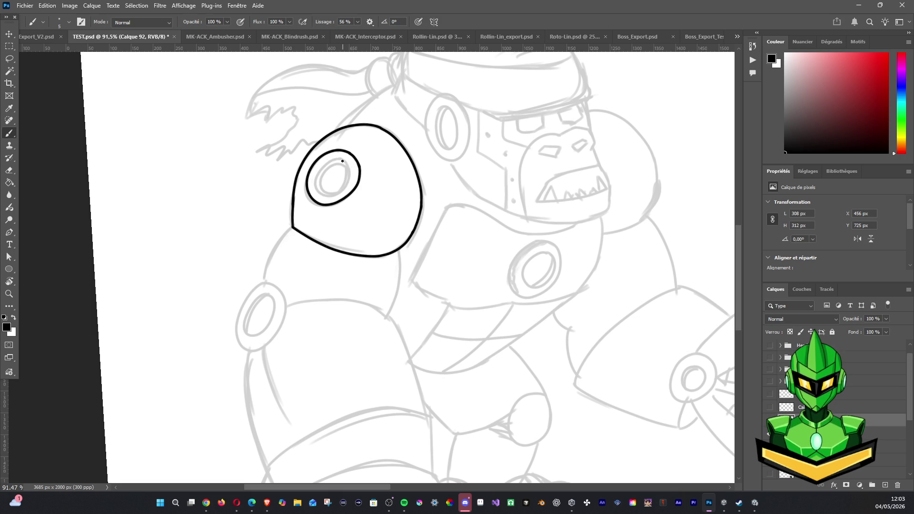
Draw the inner concentric ring arc and fill its gap, redoing as needed.
{"action": "left_click_drag", "start_coordinate": [327, 161], "coordinate": [314, 180]}
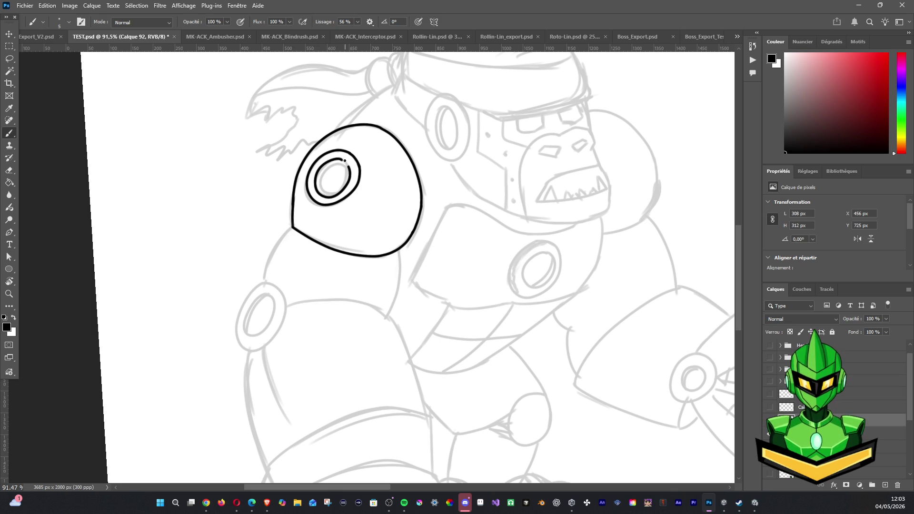
{"action": "mouse_move", "coordinate": [341, 159]}
{"action": "left_mouse_down"}
{"action": "mouse_move", "coordinate": [349, 165]}
{"action": "mouse_move", "coordinate": [332, 195]}
{"action": "mouse_move", "coordinate": [328, 164]}
{"action": "mouse_move", "coordinate": [319, 179]}
{"action": "mouse_move", "coordinate": [331, 193]}
{"action": "mouse_move", "coordinate": [345, 172]}
{"action": "mouse_move", "coordinate": [339, 164]}
{"action": "left_mouse_up"}
{"action": "key", "text": "ctrl+z"}
{"action": "scroll", "coordinate": [389, 192], "scroll_direction": "down", "scroll_amount": 6}
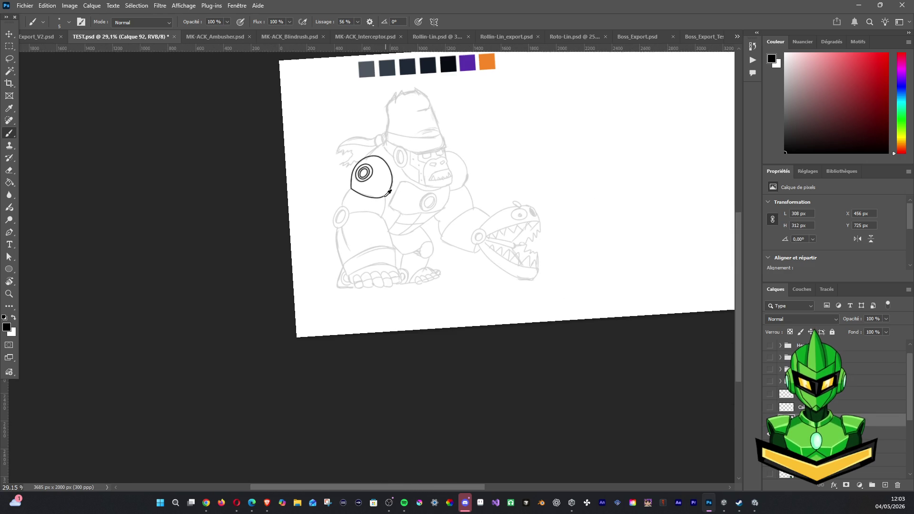
Check the outline by toggling its visibility, name the layer Shoulder, then select Calque 53.
{"action": "scroll", "coordinate": [385, 194], "scroll_direction": "up", "scroll_amount": 1}
{"action": "scroll", "coordinate": [367, 199], "scroll_direction": "up", "scroll_amount": 1}
{"action": "scroll", "coordinate": [365, 200], "scroll_direction": "up", "scroll_amount": 1}
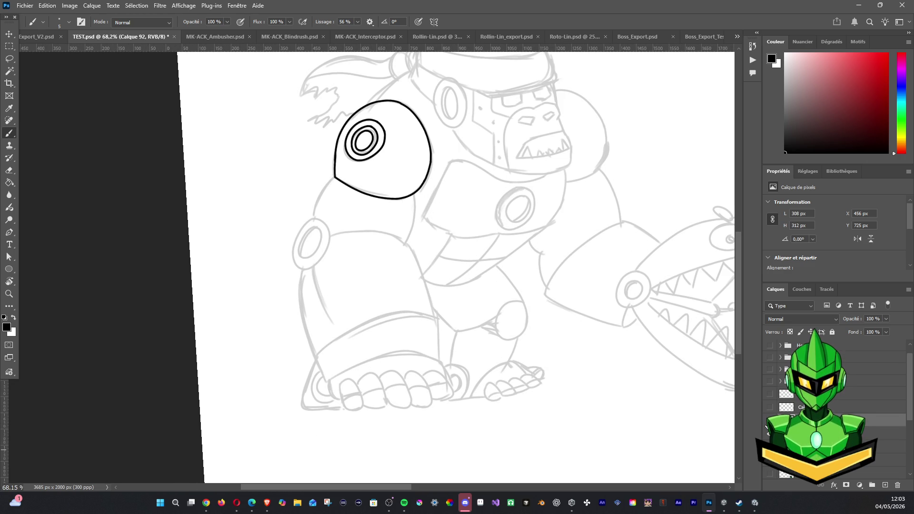
{"action": "left_click", "coordinate": [768, 421]}
{"action": "left_click", "coordinate": [769, 421]}
{"action": "left_click", "coordinate": [769, 421]}
{"action": "left_click", "coordinate": [768, 421]}
{"action": "left_click", "coordinate": [768, 422]}
{"action": "left_click", "coordinate": [768, 421]}
{"action": "type", "text": "Shoulder"}
{"action": "key", "text": "Return"}
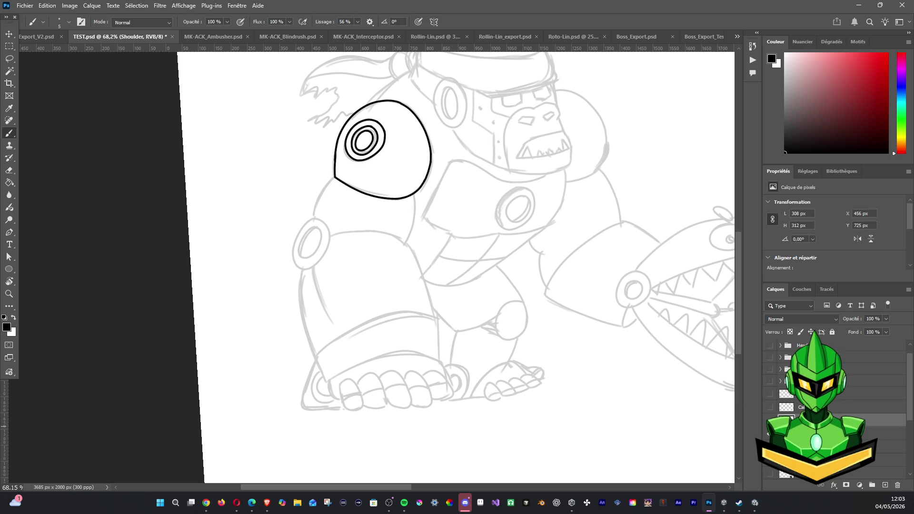
{"action": "left_click", "coordinate": [809, 433]}
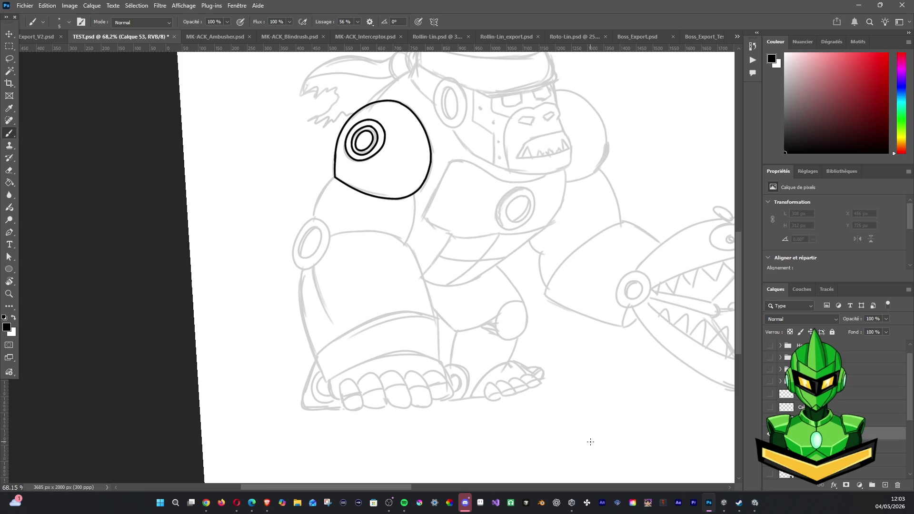
Ink the upper arm's left edge from the shoulder down past the elbow ring.
{"action": "left_click_drag", "start_coordinate": [333, 176], "coordinate": [314, 206]}
{"action": "key", "text": "ctrl+z"}
{"action": "mouse_move", "coordinate": [349, 167]}
{"action": "left_mouse_down"}
{"action": "mouse_move", "coordinate": [319, 194]}
{"action": "mouse_move", "coordinate": [313, 232]}
{"action": "left_mouse_up"}
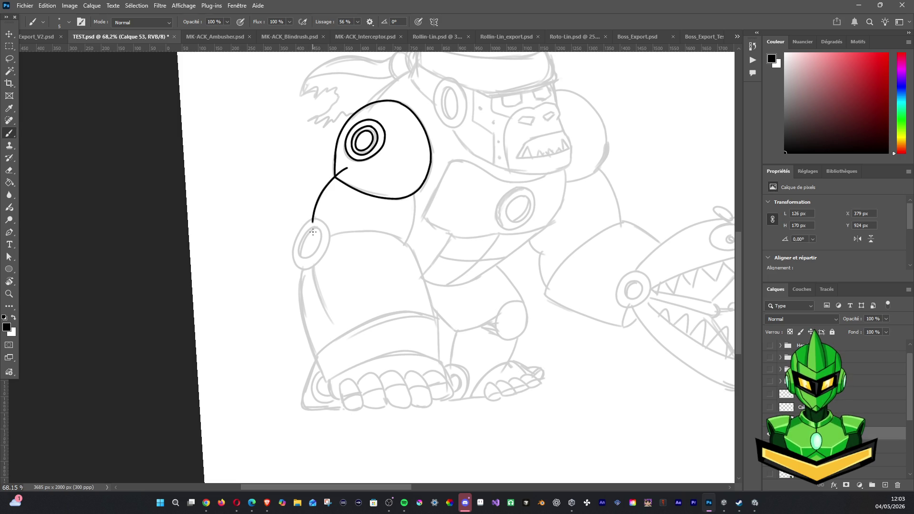
{"action": "left_click_drag", "start_coordinate": [313, 224], "coordinate": [316, 281]}
{"action": "key", "text": "ctrl+z"}
{"action": "left_click_drag", "start_coordinate": [312, 227], "coordinate": [319, 284]}
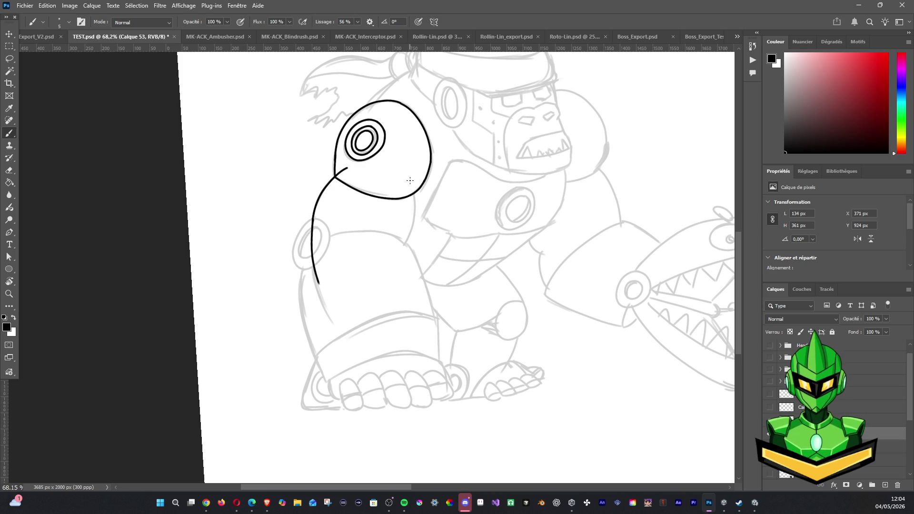
Ink the upper arm's right side and its curve under the shoulder.
{"action": "left_click_drag", "start_coordinate": [409, 180], "coordinate": [411, 229]}
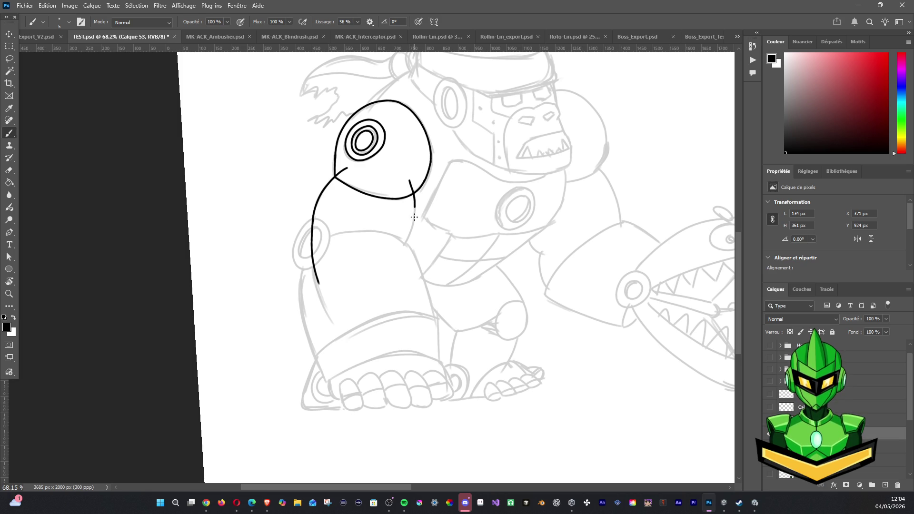
{"action": "key", "text": "ctrl+z"}
{"action": "mouse_move", "coordinate": [409, 179]}
{"action": "left_mouse_down"}
{"action": "mouse_move", "coordinate": [413, 226]}
{"action": "mouse_move", "coordinate": [367, 288]}
{"action": "mouse_move", "coordinate": [393, 260]}
{"action": "left_mouse_up"}
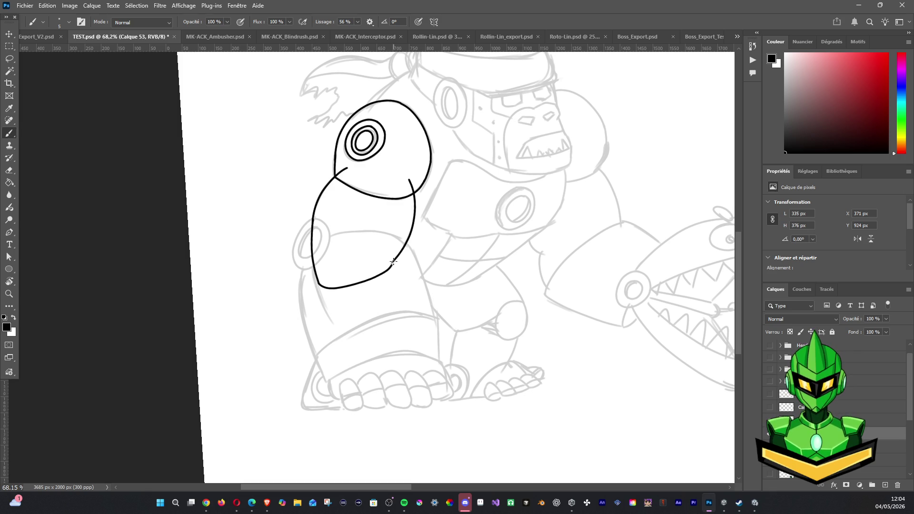
{"action": "mouse_move", "coordinate": [337, 173]}
{"action": "left_mouse_down"}
{"action": "mouse_move", "coordinate": [362, 165]}
{"action": "mouse_move", "coordinate": [398, 176]}
{"action": "left_mouse_up"}
{"action": "key", "text": "ctrl+z"}
{"action": "key", "text": "ctrl+z"}
With the canvas rotated about 100 degrees, redraw the arm's left curve, then straighten the view.
{"action": "key", "text": "r"}
{"action": "mouse_move", "coordinate": [410, 165]}
{"action": "left_mouse_down"}
{"action": "mouse_move", "coordinate": [279, 248]}
{"action": "mouse_move", "coordinate": [278, 312]}
{"action": "left_mouse_up"}
{"action": "key", "text": "ctrl+r"}
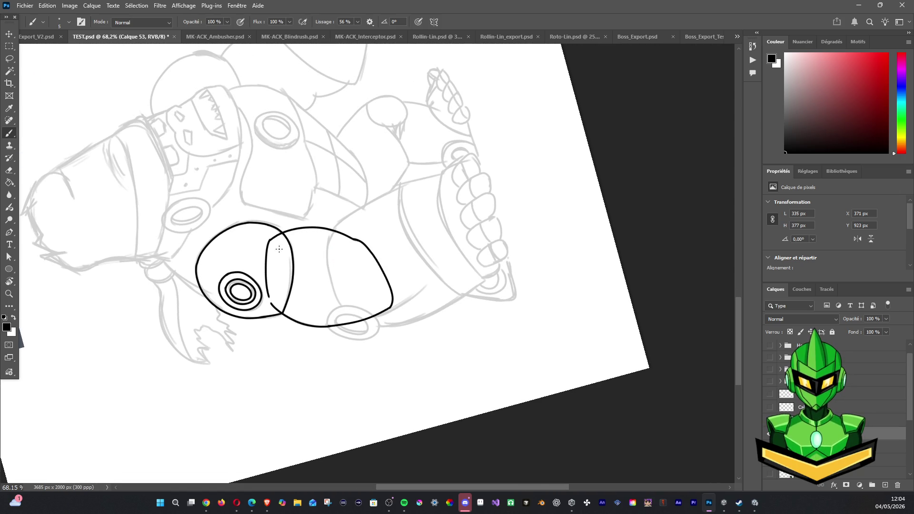
{"action": "key", "text": "ctrl+z"}
{"action": "left_click_drag", "start_coordinate": [271, 239], "coordinate": [283, 313]}
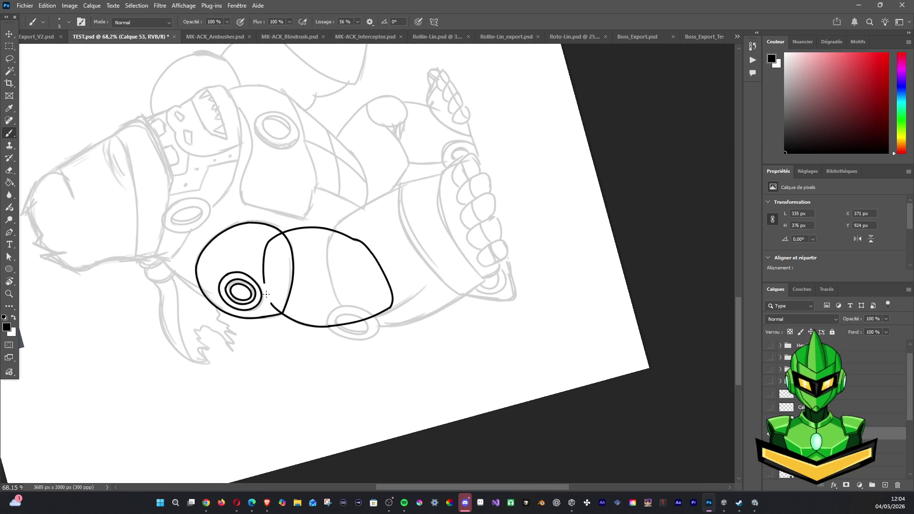
{"action": "key", "text": "r"}
{"action": "mouse_move", "coordinate": [330, 188]}
{"action": "left_mouse_down"}
{"action": "mouse_move", "coordinate": [533, 219]}
{"action": "mouse_move", "coordinate": [469, 244]}
{"action": "left_mouse_up"}
{"action": "key", "text": "b"}
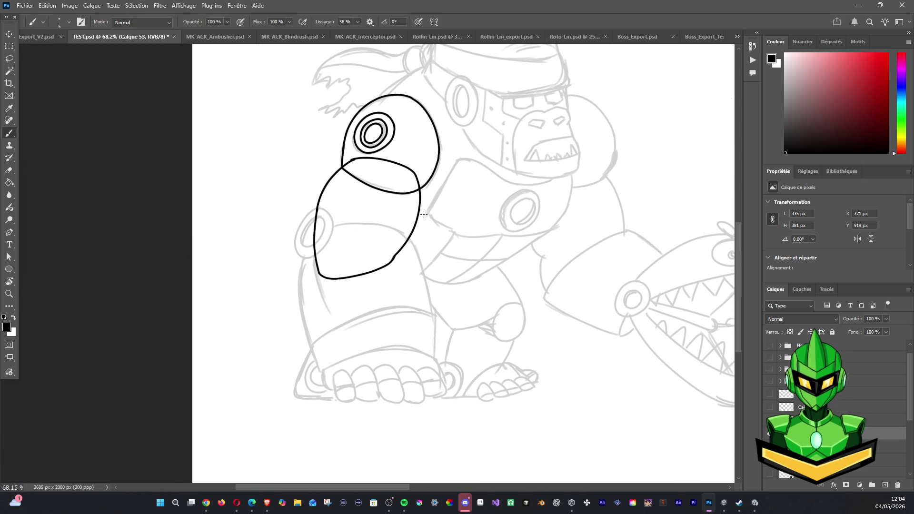
{"action": "key", "text": "z"}
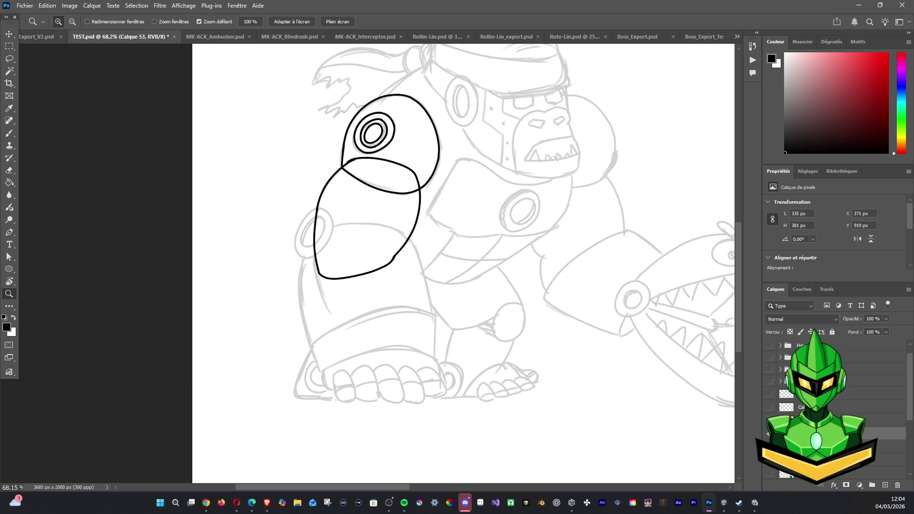
Magic Wand-select the inside of the shoulder pad on the Shoulder layer.
{"action": "left_click", "coordinate": [809, 420]}
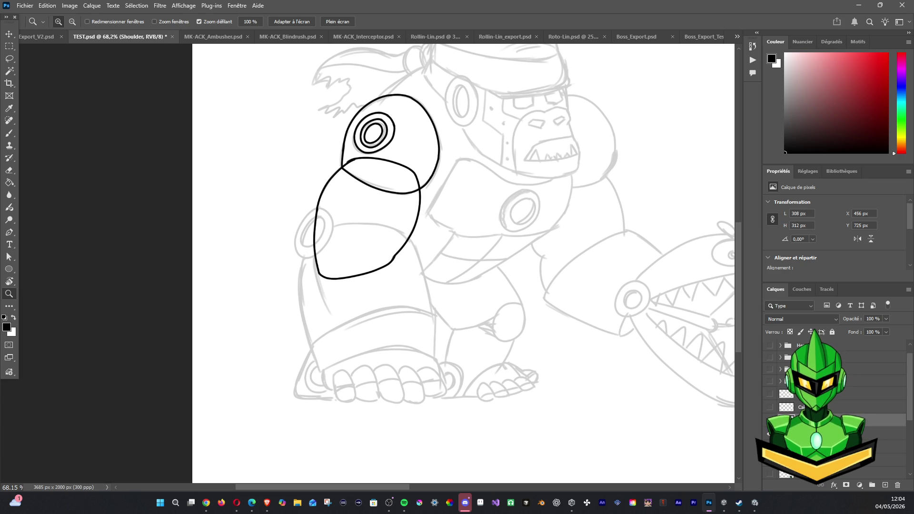
{"action": "key", "text": "ctrl+comma"}
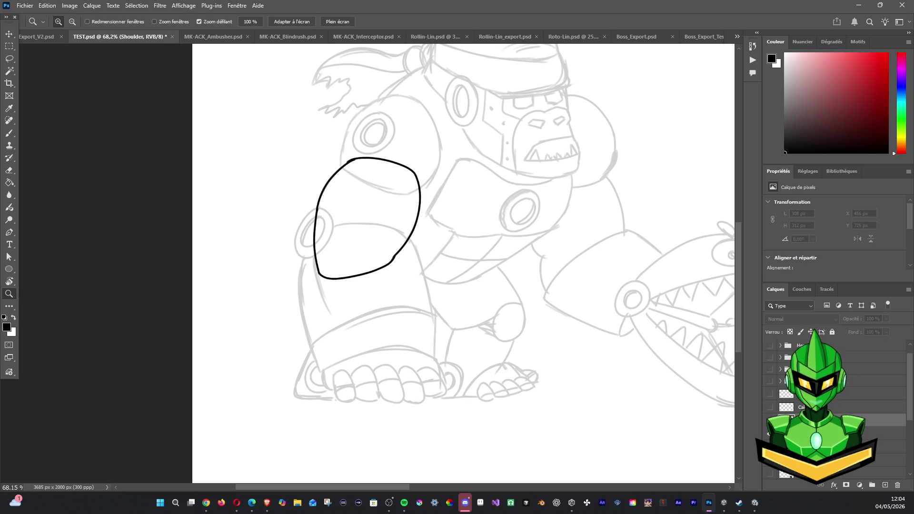
{"action": "key", "text": "ctrl+comma"}
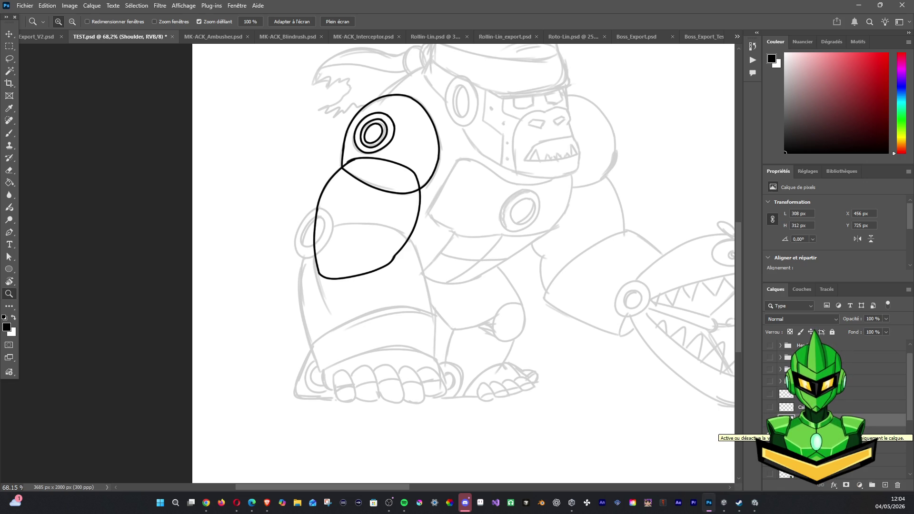
{"action": "left_click", "coordinate": [9, 71]}
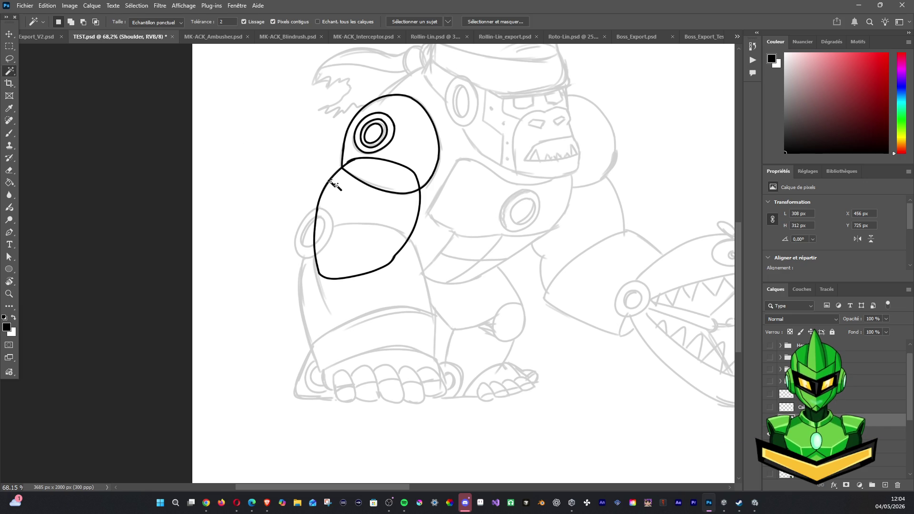
{"action": "left_click", "coordinate": [397, 158]}
{"action": "scroll", "coordinate": [523, 238], "scroll_direction": "up", "scroll_amount": 3}
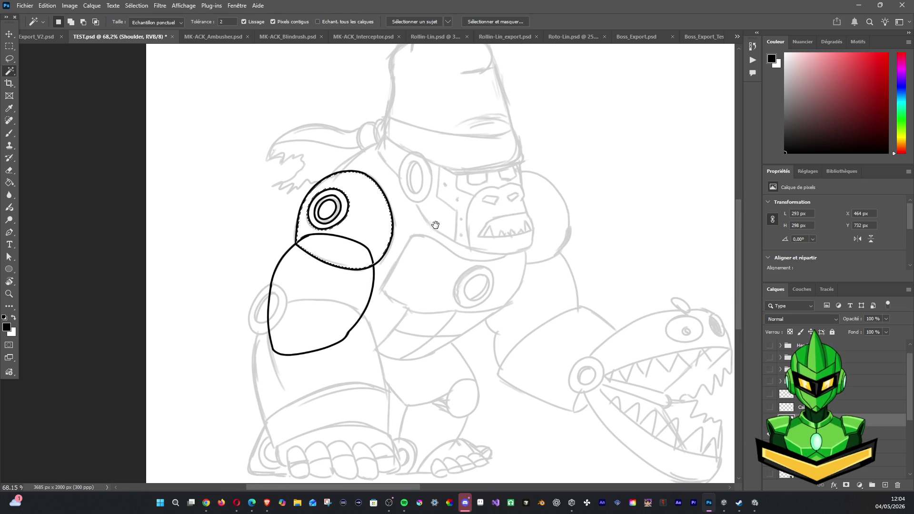
Show the coloured head, sample the helmet's dark blue-grey, and fill the selection on a new layer.
{"action": "key", "text": "b"}
{"action": "left_click", "coordinate": [770, 345]}
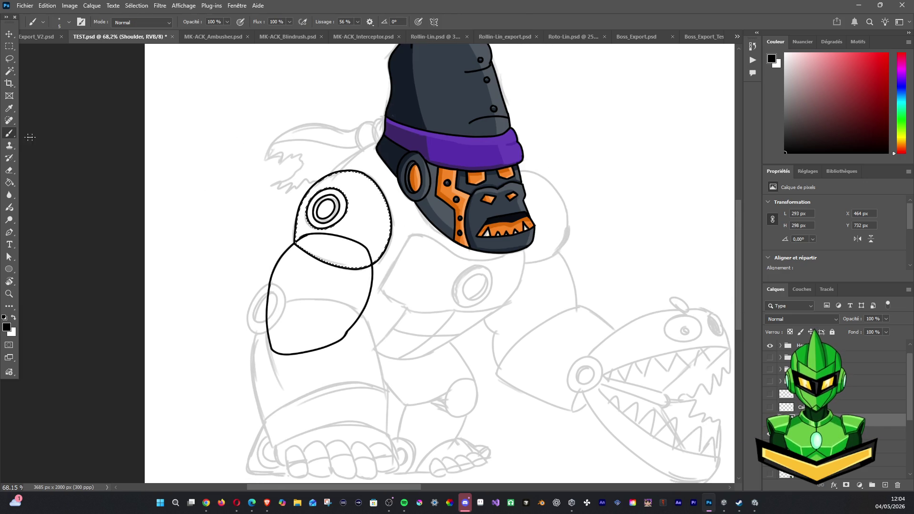
{"action": "left_click", "coordinate": [452, 107], "text": "alt"}
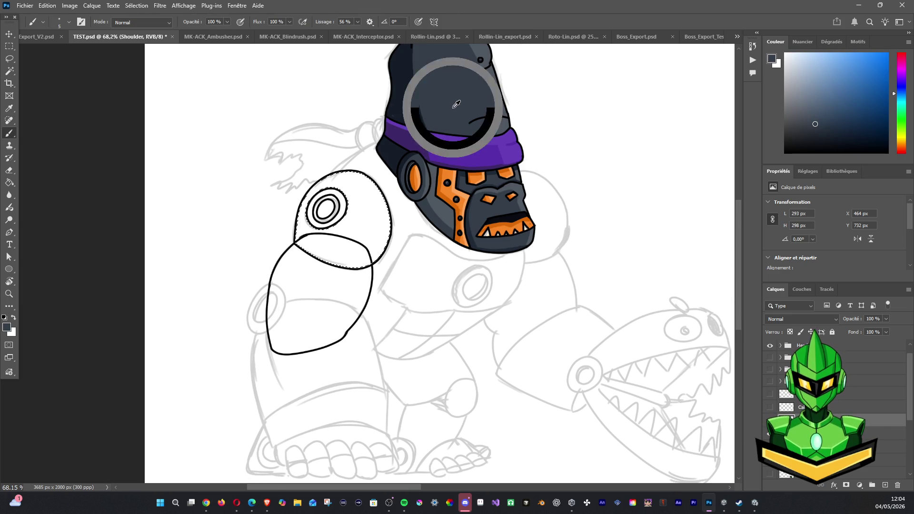
{"action": "left_click", "coordinate": [885, 485]}
{"action": "key", "text": "alt+BackSpace"}
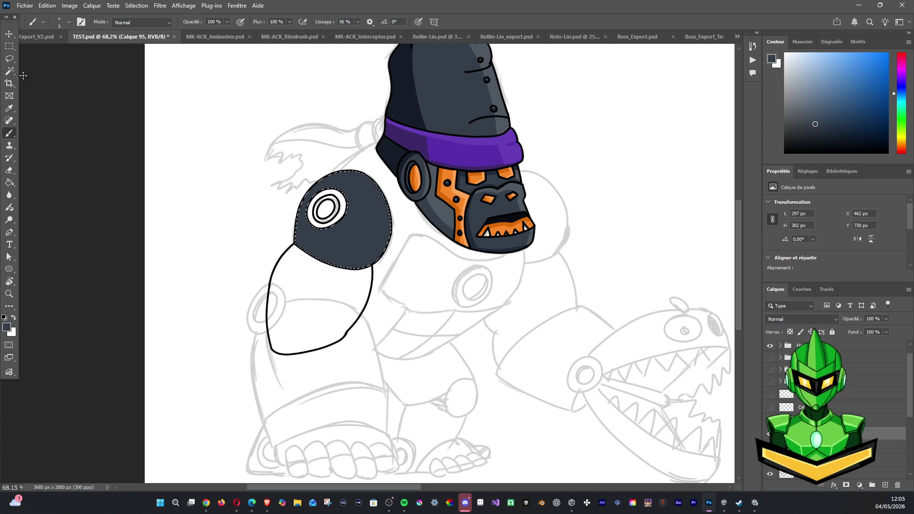
Magic Wand-select the shoulder eye's white ring from the Shoulder layer, then return to Calque 95.
{"action": "left_click", "coordinate": [10, 71]}
{"action": "left_click", "coordinate": [336, 198]}
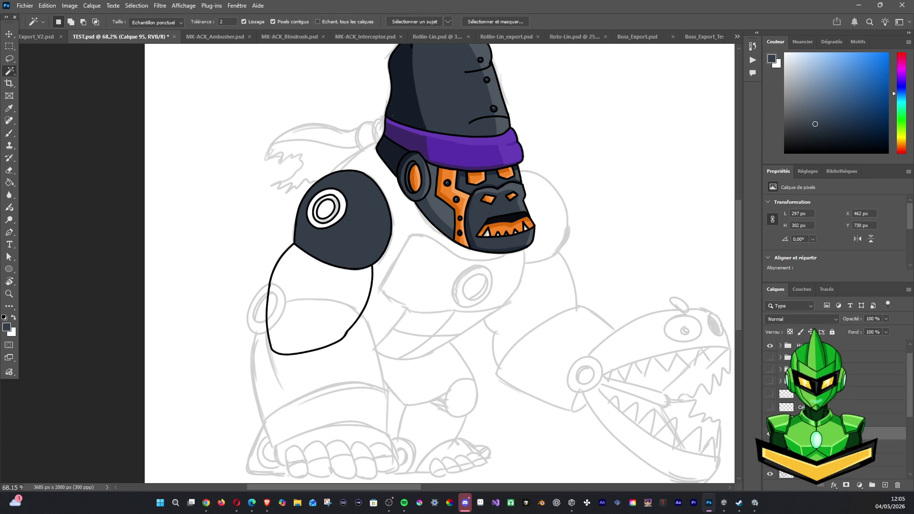
{"action": "left_click", "coordinate": [838, 420]}
{"action": "left_click", "coordinate": [341, 192]}
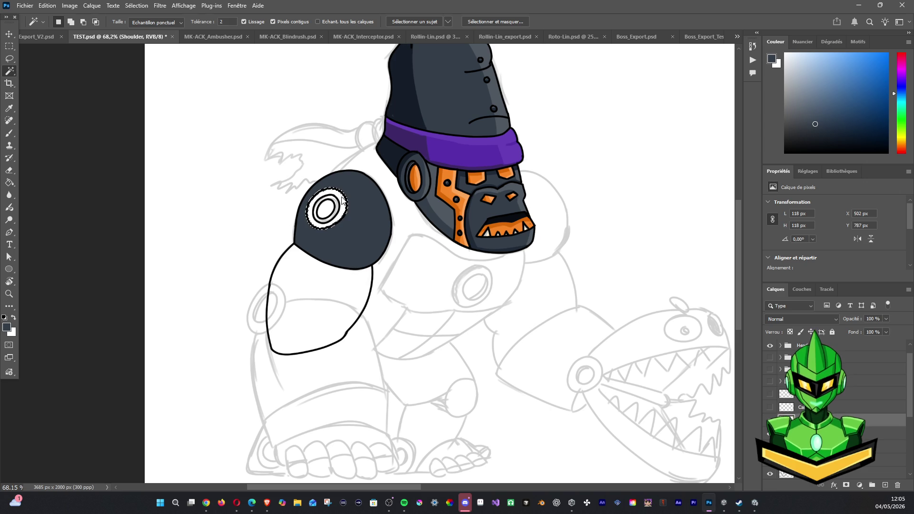
{"action": "left_click", "coordinate": [838, 432]}
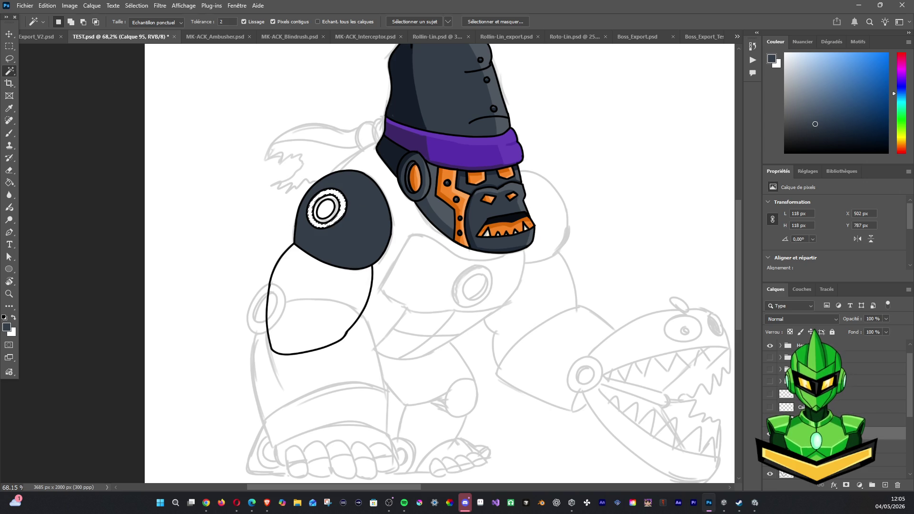
Reselect the white outer ring of the shoulder eye with the Magic Wand.
{"action": "key", "text": "alt+Tab"}
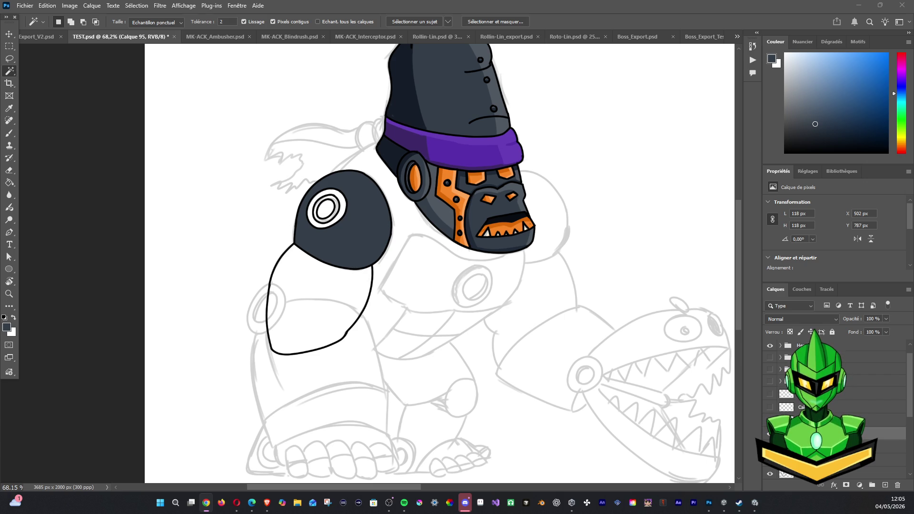
{"action": "left_click", "coordinate": [312, 212]}
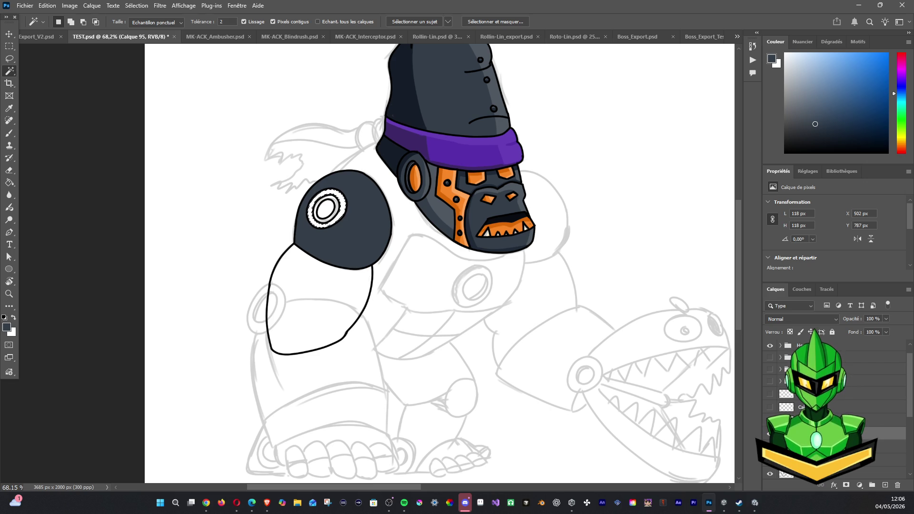
{"action": "key", "text": "alt+Tab"}
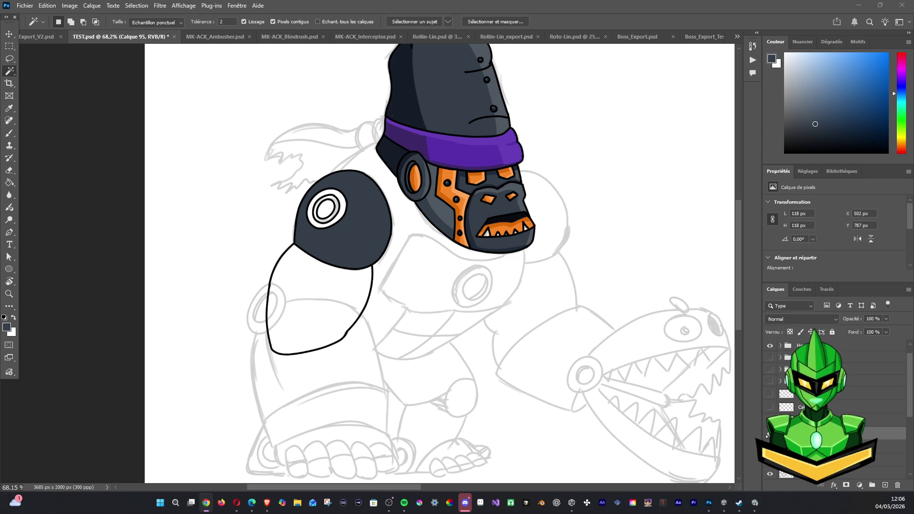
{"action": "left_click", "coordinate": [315, 210]}
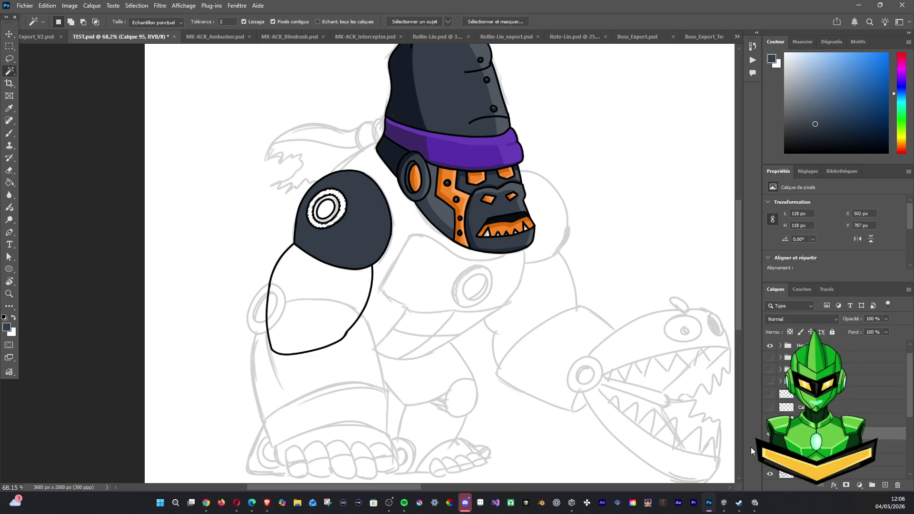
Compare with the dark fill hidden and shown, then add new layer Calque 96.
{"action": "left_click", "coordinate": [769, 433]}
{"action": "left_click", "coordinate": [769, 433]}
{"action": "left_click", "coordinate": [769, 434]}
{"action": "left_click", "coordinate": [769, 434]}
{"action": "left_click", "coordinate": [884, 485]}
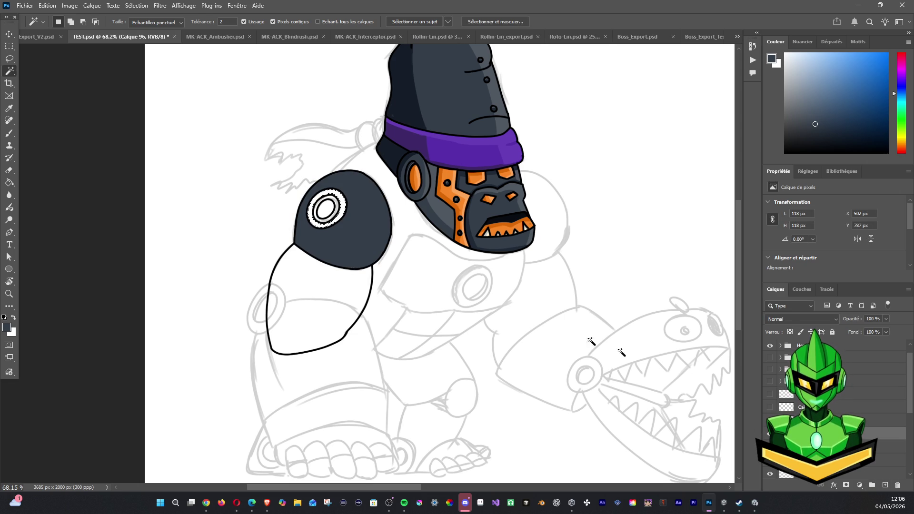
Reselect the shoulder's white ring and paint it with a darker helmet grey on the new layer.
{"action": "left_click", "coordinate": [9, 133]}
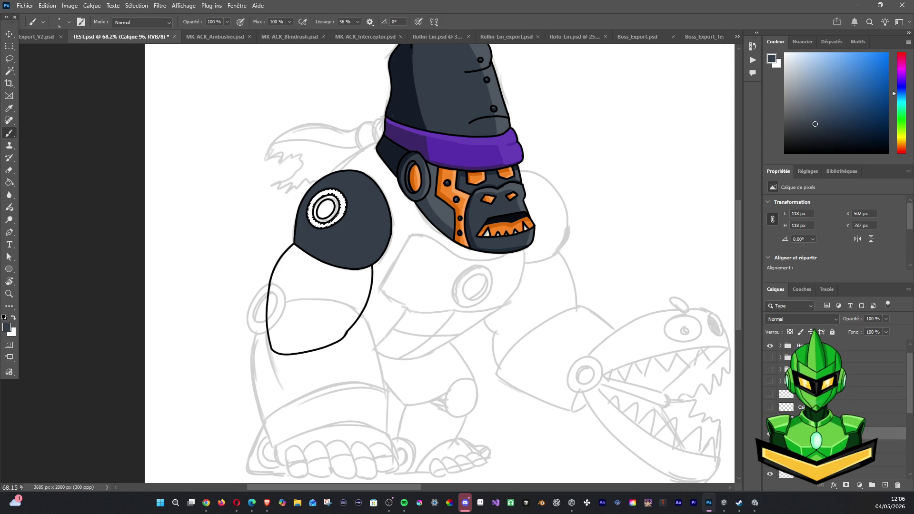
{"action": "key", "text": "ctrl+z"}
{"action": "key", "text": "ctrl+d"}
{"action": "left_click", "coordinate": [9, 71]}
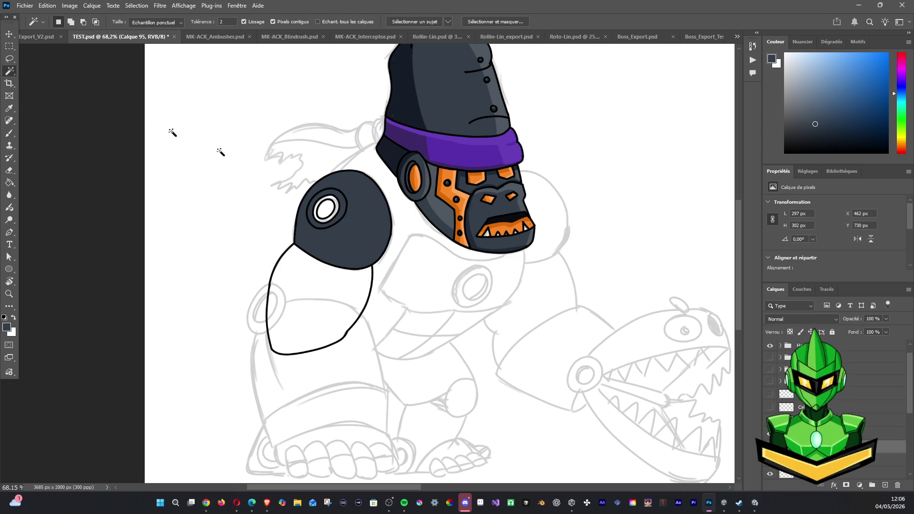
{"action": "key", "text": "alt+]"}
{"action": "key", "text": "alt+]"}
{"action": "left_click", "coordinate": [326, 208]}
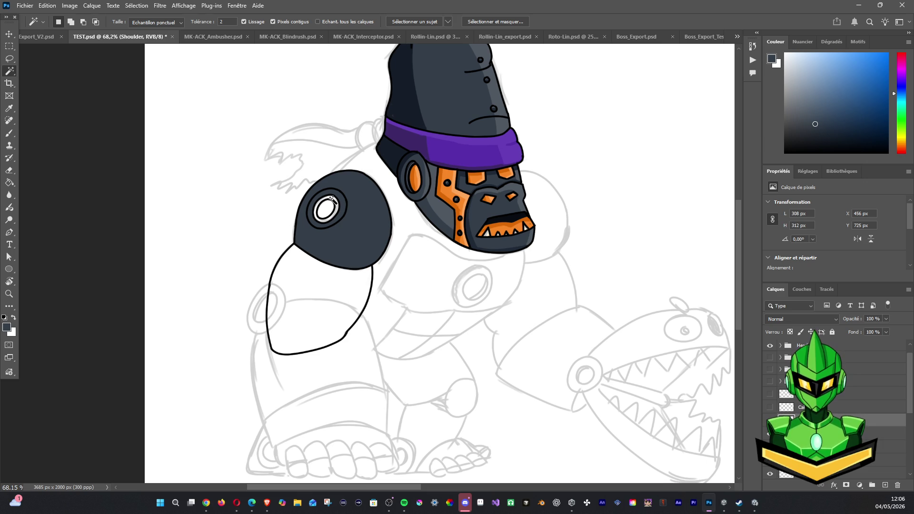
{"action": "left_click", "coordinate": [9, 133]}
{"action": "left_click", "coordinate": [419, 100], "text": "alt"}
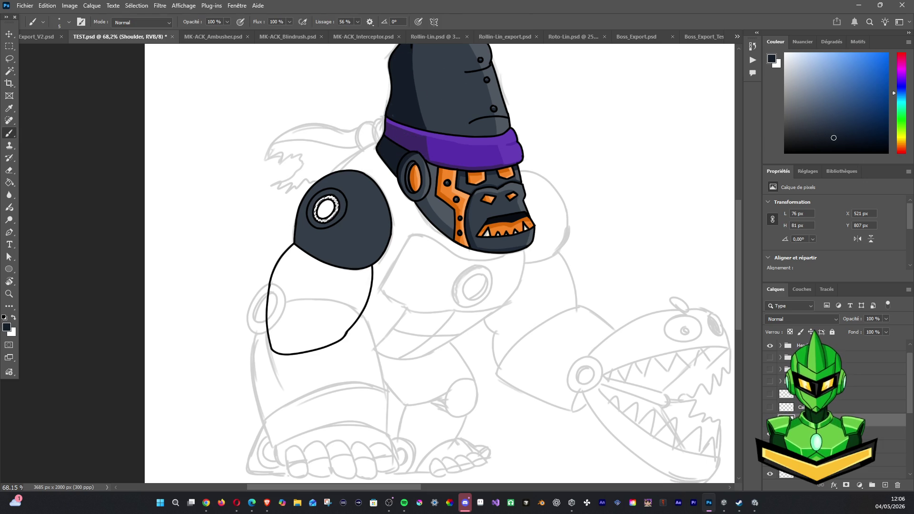
{"action": "left_click", "coordinate": [876, 433]}
{"action": "left_click_drag", "start_coordinate": [328, 199], "coordinate": [317, 218]}
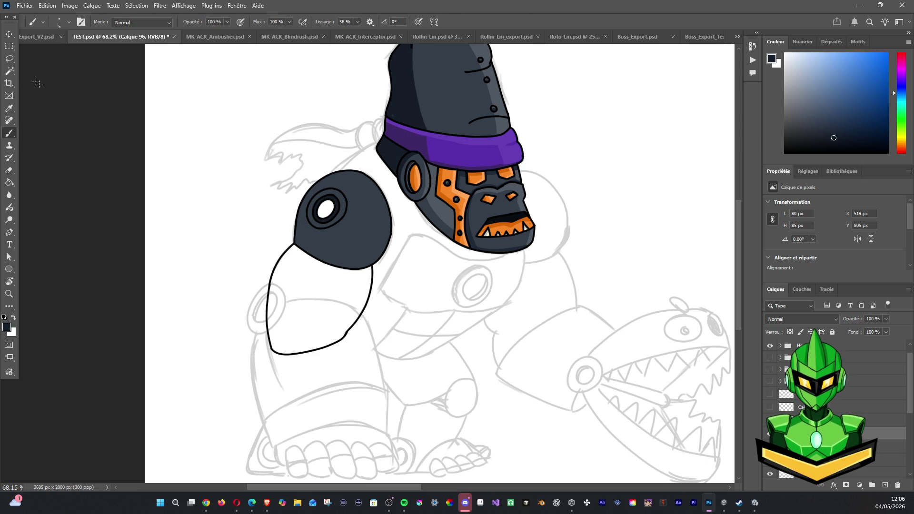
Select the shoulder eye's centre and fill it with the helmet's orange on a new layer.
{"action": "key", "text": "w"}
{"action": "left_click", "coordinate": [792, 420]}
{"action": "left_click", "coordinate": [325, 208]}
{"action": "left_click", "coordinate": [9, 133]}
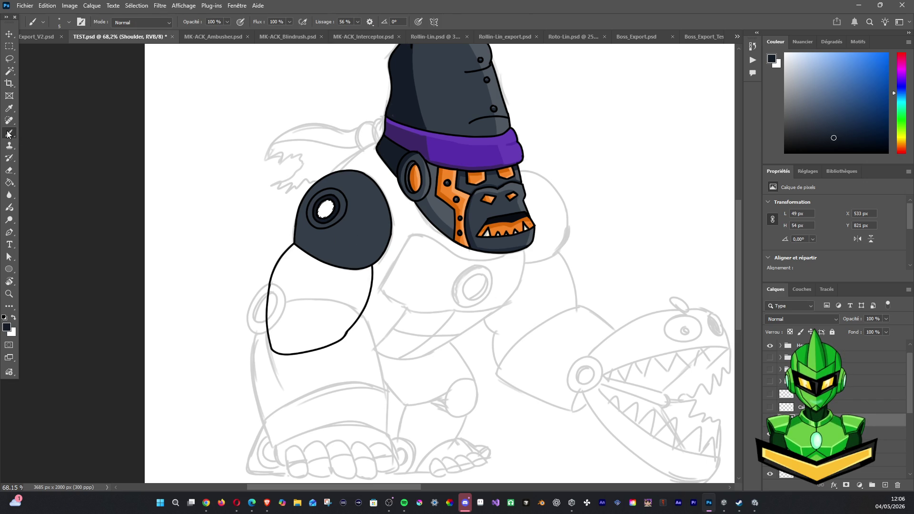
{"action": "left_click", "coordinate": [451, 172], "text": "alt"}
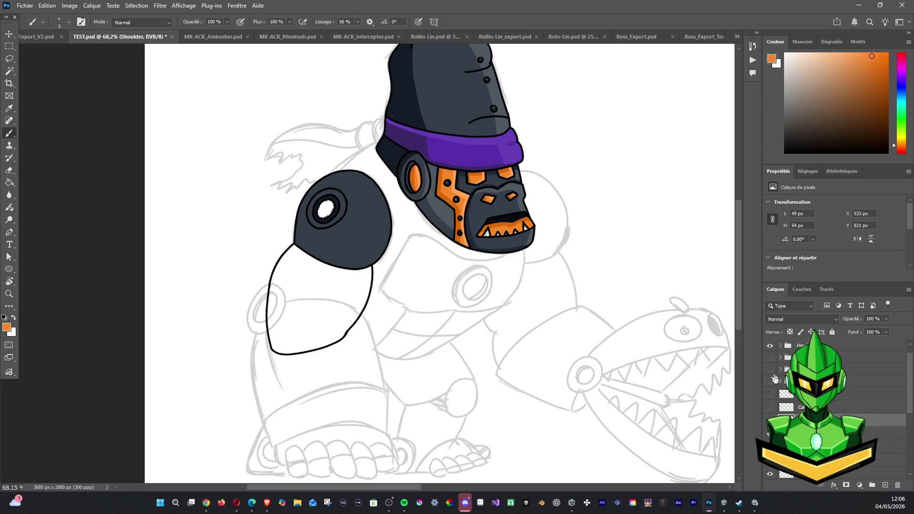
{"action": "left_click", "coordinate": [885, 432]}
{"action": "left_click", "coordinate": [884, 485]}
{"action": "key", "text": "alt+BackSpace"}
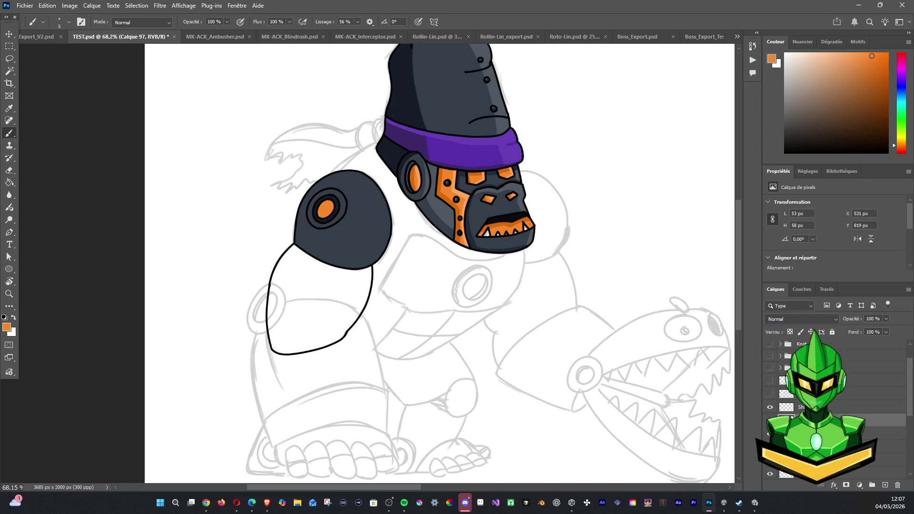
Group the Shoulder layer and its colour layers into a group named Shoulder.
{"action": "left_click", "coordinate": [810, 407]}
{"action": "left_click", "coordinate": [810, 446], "text": "shift"}
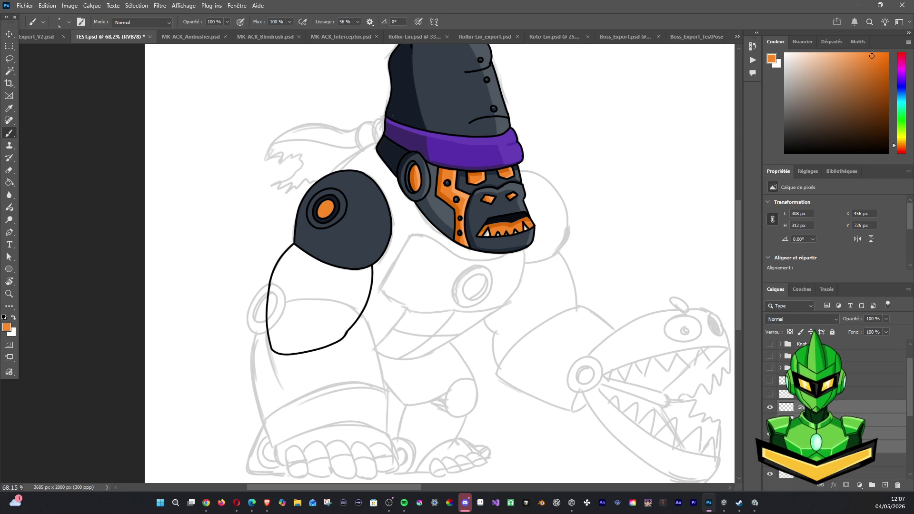
{"action": "key", "text": "ctrl+g"}
{"action": "type", "text": "Shoulder"}
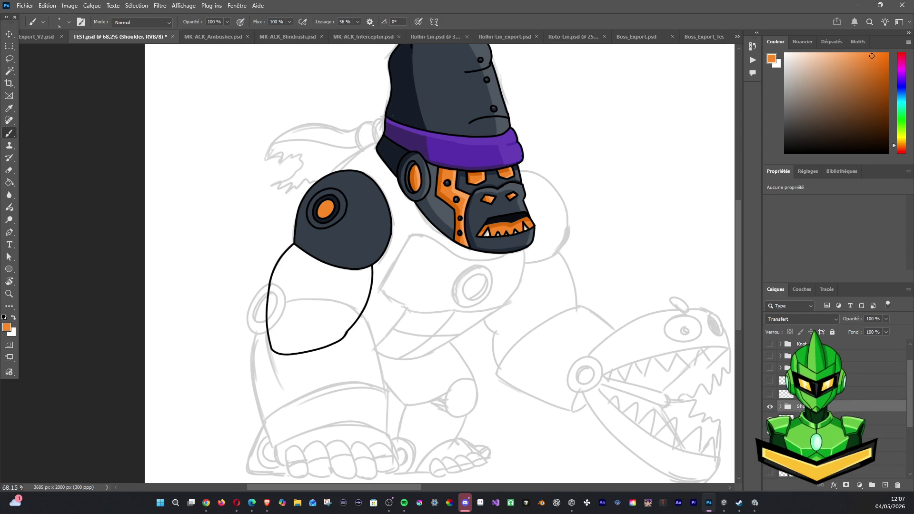
Expand the Shoulder group and add a new empty layer inside it.
{"action": "left_click", "coordinate": [847, 419]}
{"action": "left_click", "coordinate": [780, 406]}
{"action": "left_click", "coordinate": [885, 431]}
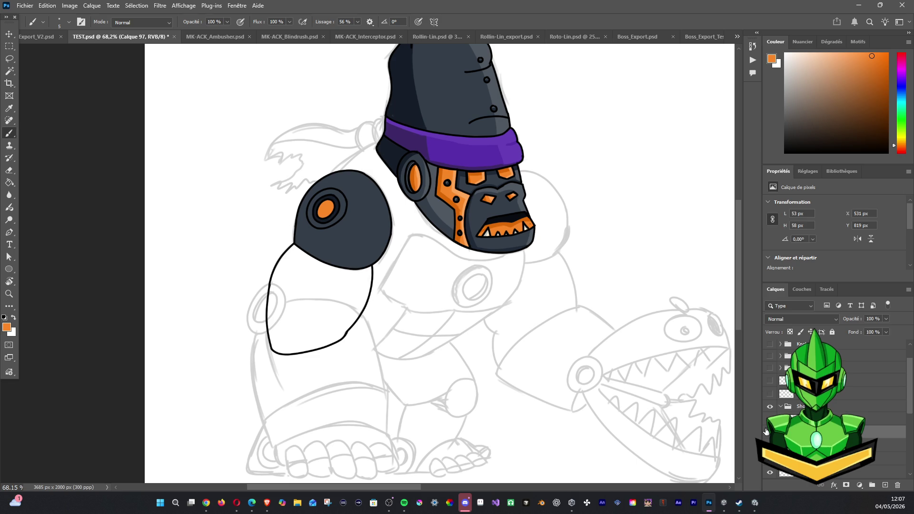
{"action": "left_click", "coordinate": [884, 485]}
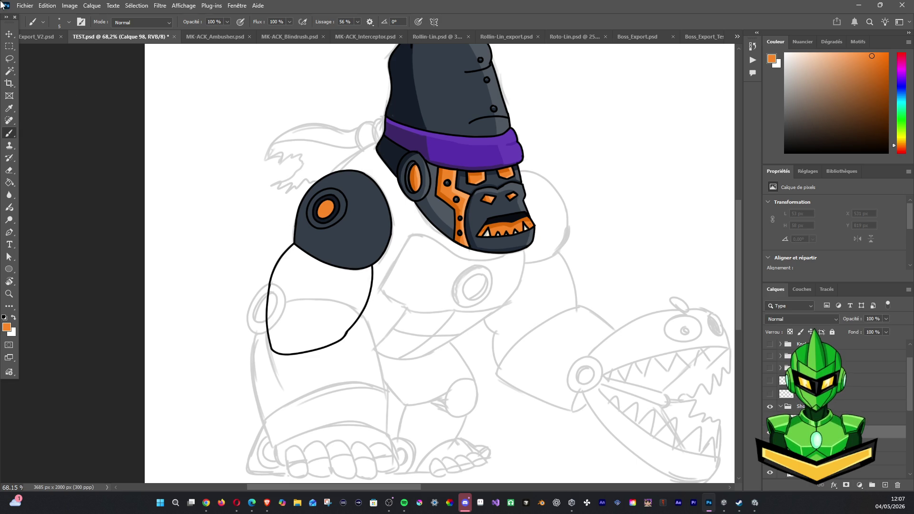
On a new layer, sample the head eye's darker orange and paint it over the shoulder's round eye.
{"action": "left_click", "coordinate": [490, 177], "text": "alt"}
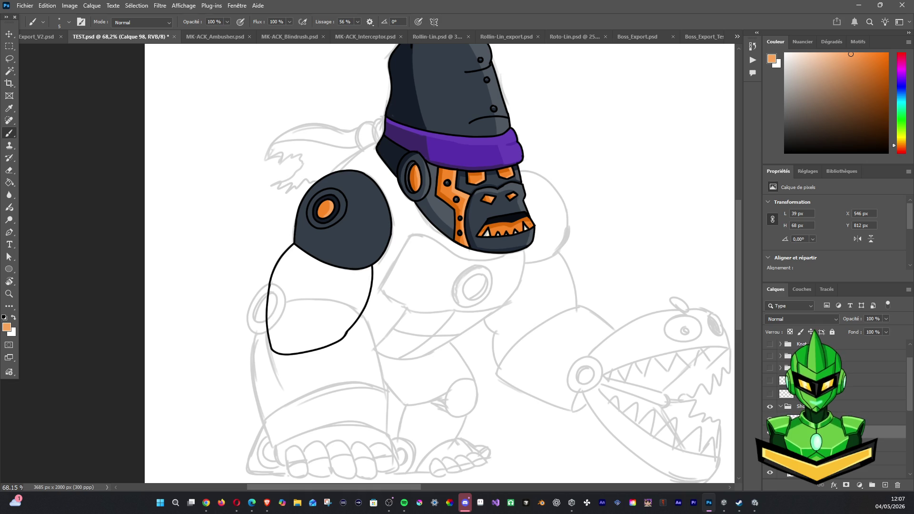
{"action": "left_click", "coordinate": [883, 485]}
{"action": "left_click", "coordinate": [410, 175], "text": "alt"}
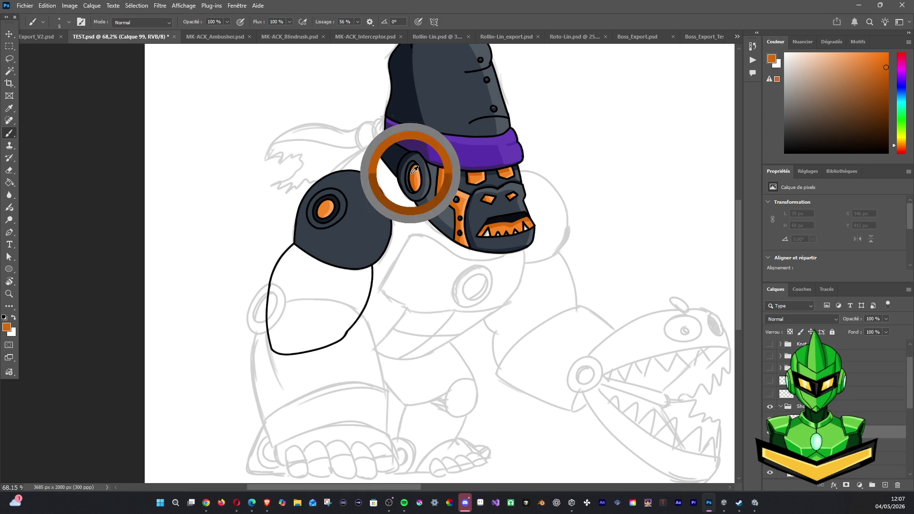
{"action": "key", "text": "alt"}
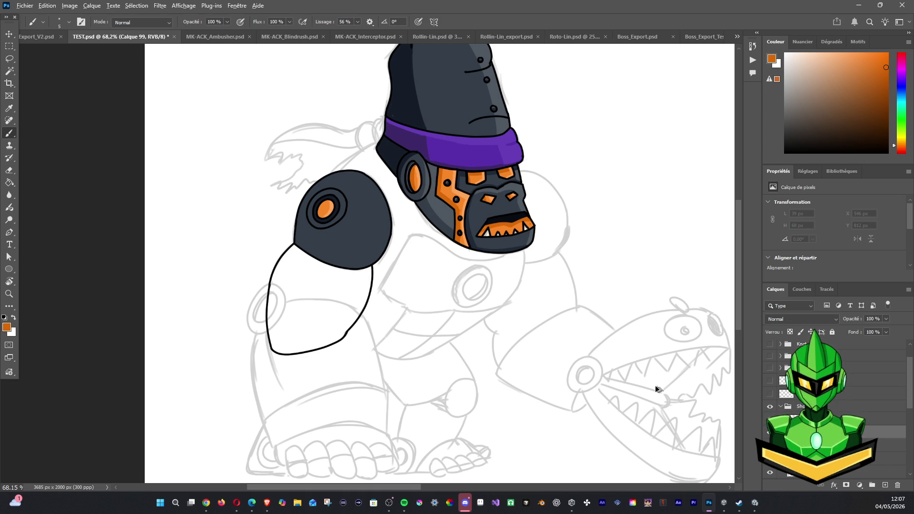
{"action": "left_click", "coordinate": [329, 203]}
{"action": "left_click_drag", "start_coordinate": [329, 203], "coordinate": [330, 201]}
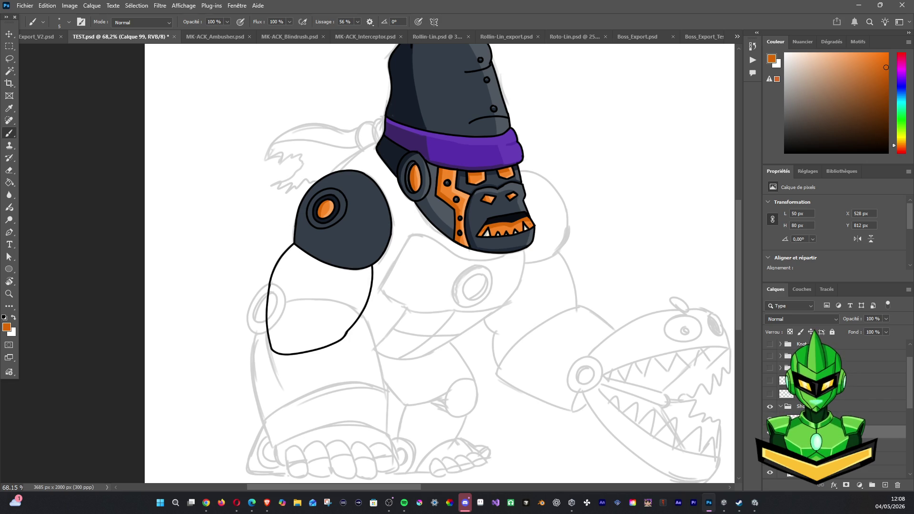
Toggle the shoulder pad's visibility to compare the eye colour, then select its base layer.
{"action": "left_click", "coordinate": [769, 432]}
{"action": "left_click", "coordinate": [769, 432]}
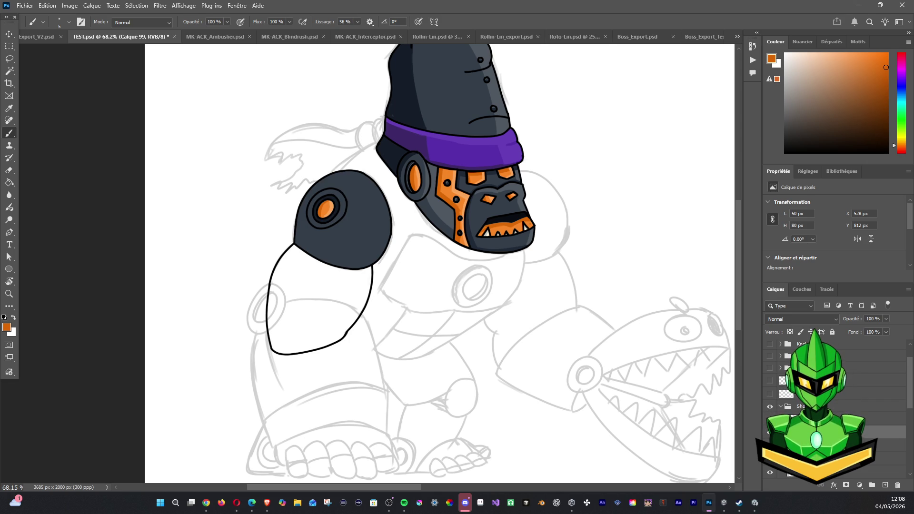
{"action": "scroll", "coordinate": [769, 408], "scroll_direction": "down", "scroll_amount": 3}
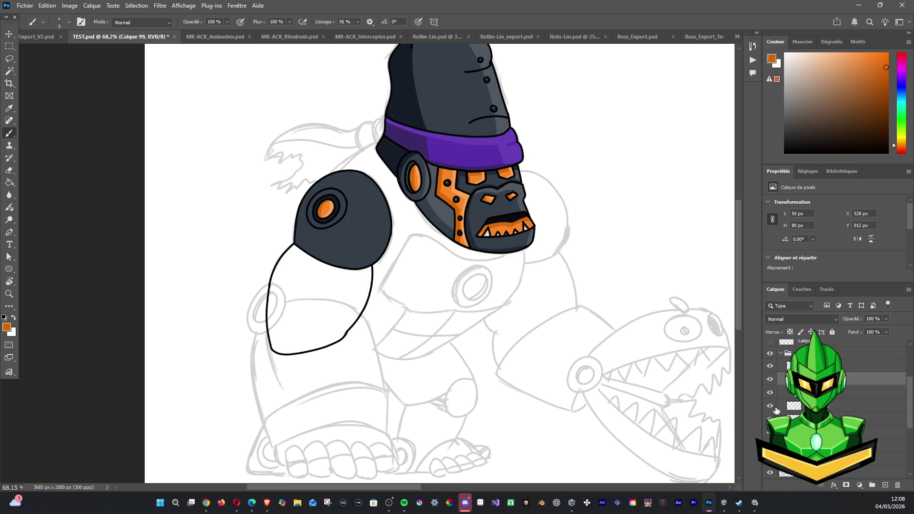
{"action": "left_click", "coordinate": [794, 406]}
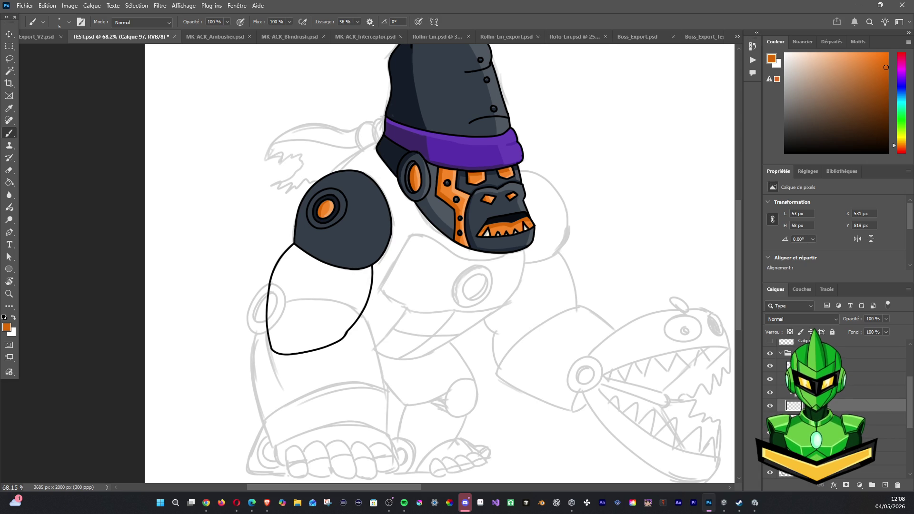
{"action": "left_click", "coordinate": [769, 431]}
{"action": "left_click", "coordinate": [770, 432]}
{"action": "left_click", "coordinate": [838, 431]}
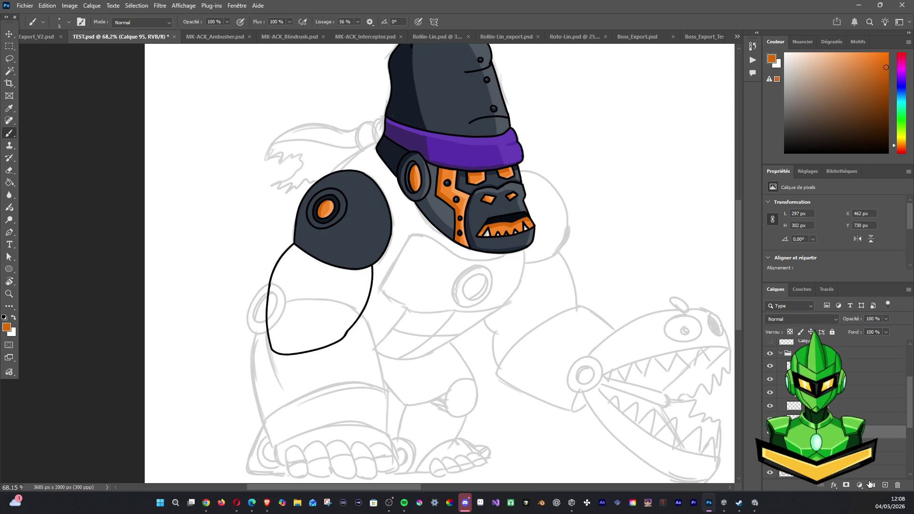
{"action": "left_click", "coordinate": [885, 485]}
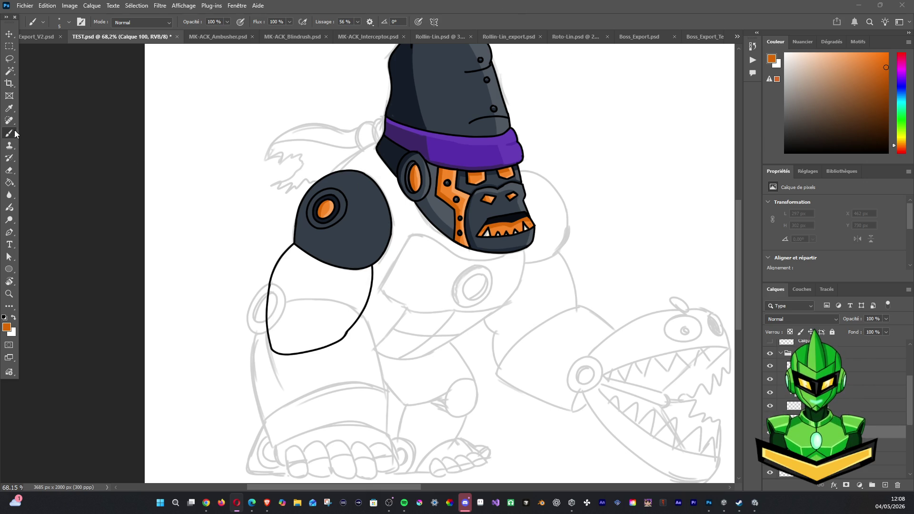
Paint dark navy shadow strokes along the shoulder pad's bottom curve, lower corners and left edge.
{"action": "left_click", "coordinate": [413, 100], "text": "alt"}
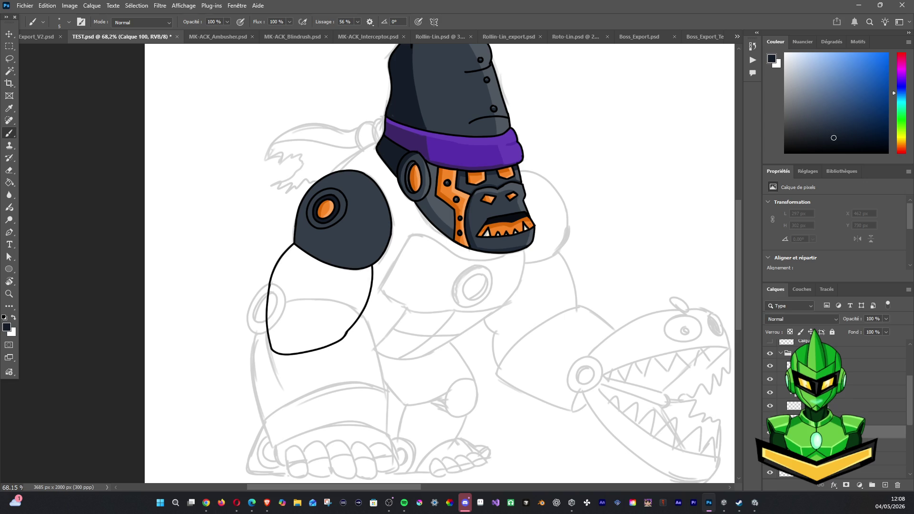
{"action": "left_click_drag", "start_coordinate": [355, 176], "coordinate": [329, 193]}
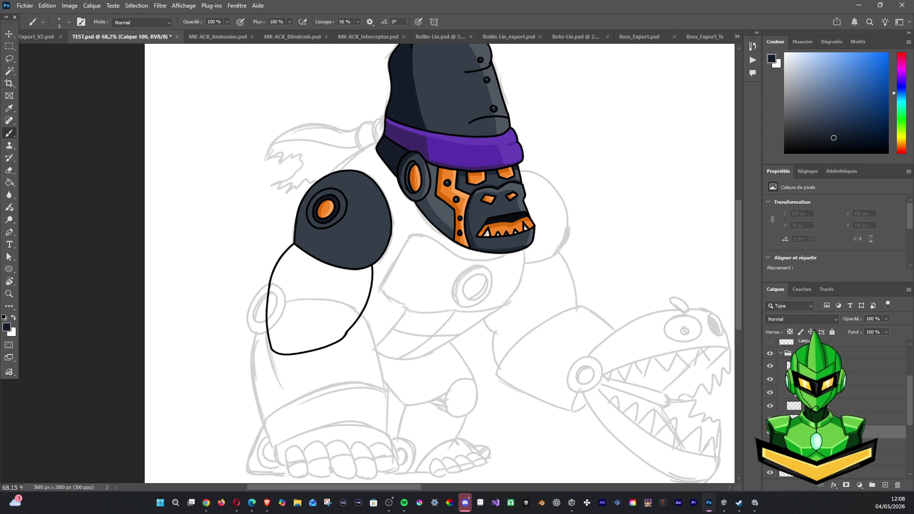
{"action": "key", "text": "alt+Tab"}
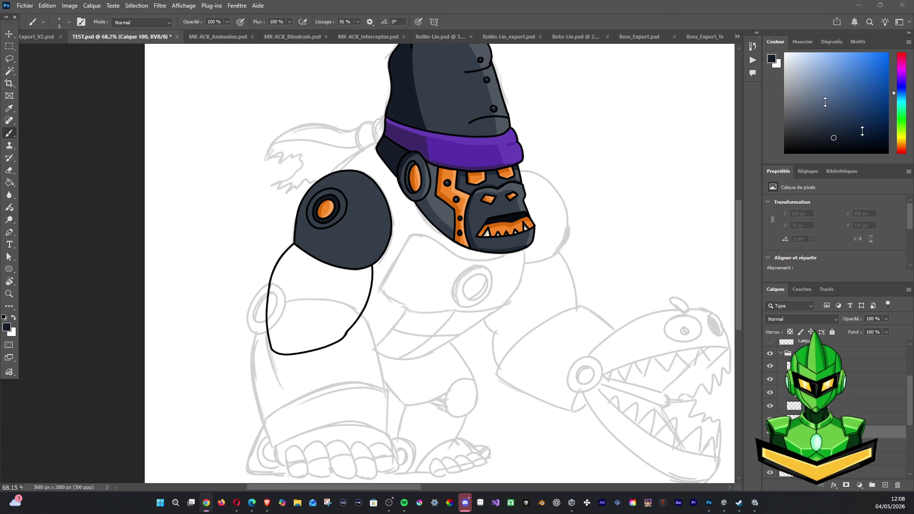
{"action": "key", "text": "alt+Tab"}
{"action": "left_click_drag", "start_coordinate": [297, 242], "coordinate": [383, 253]}
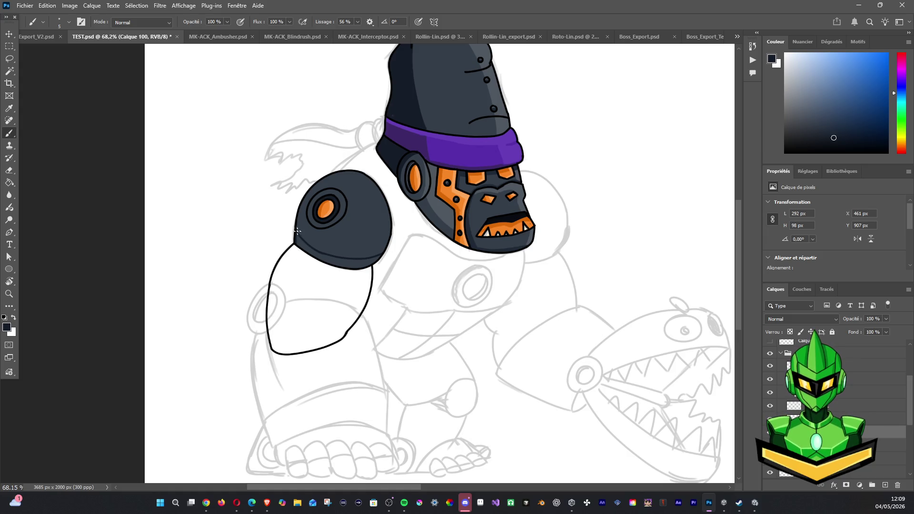
{"action": "left_click_drag", "start_coordinate": [296, 230], "coordinate": [299, 226]}
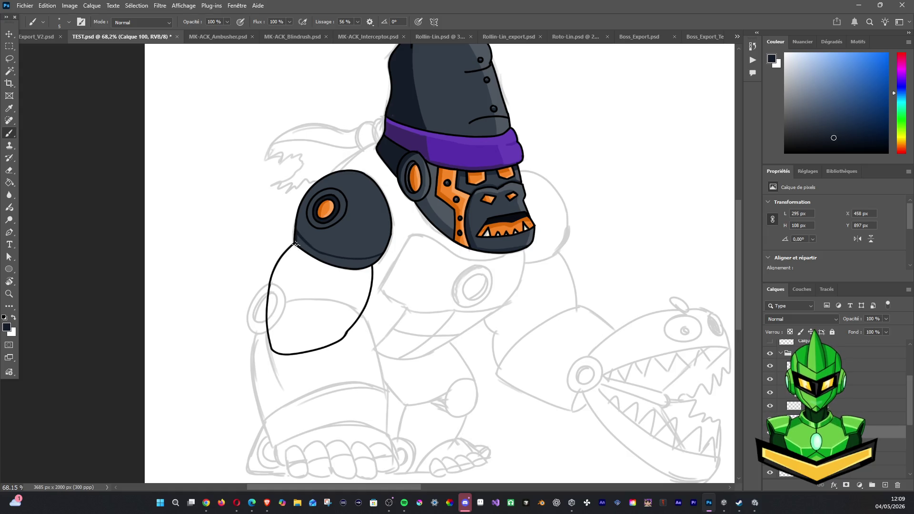
{"action": "mouse_move", "coordinate": [297, 243]}
{"action": "left_mouse_down"}
{"action": "mouse_move", "coordinate": [347, 274]}
{"action": "mouse_move", "coordinate": [367, 266]}
{"action": "left_mouse_up"}
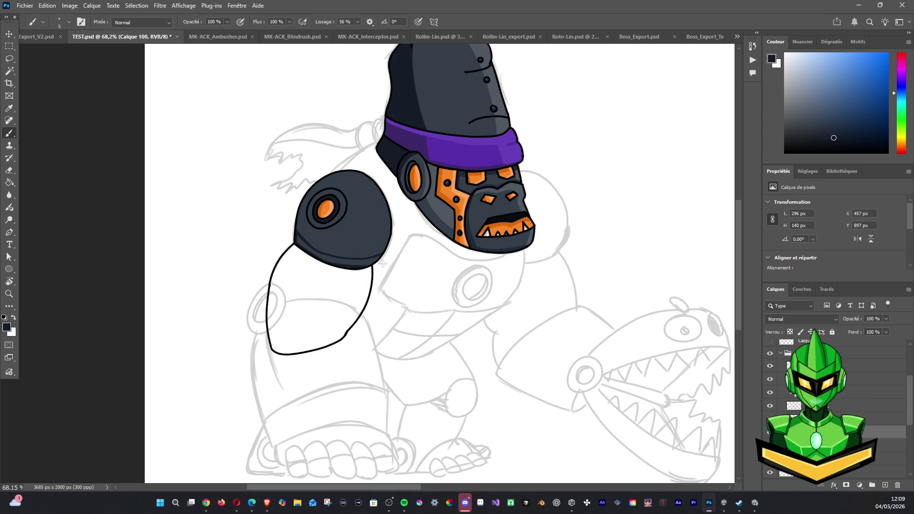
{"action": "left_click_drag", "start_coordinate": [372, 265], "coordinate": [382, 255]}
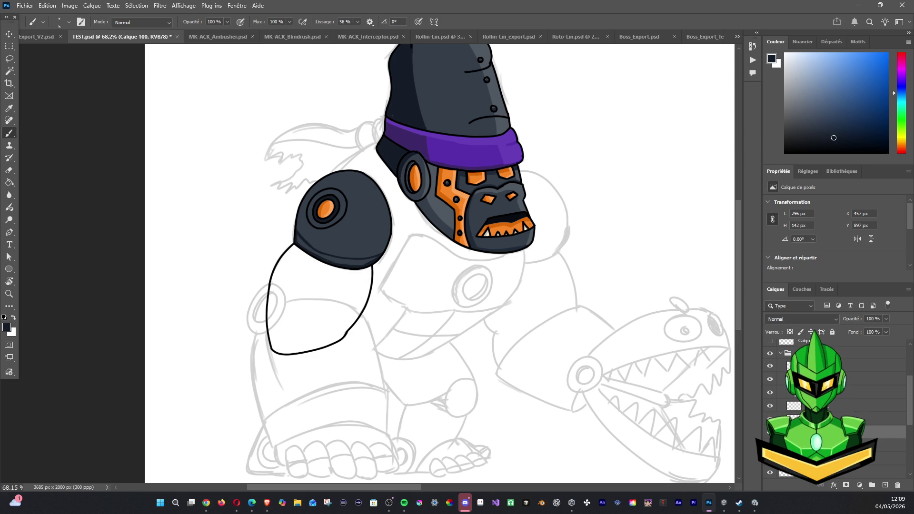
{"action": "left_click", "coordinate": [9, 71]}
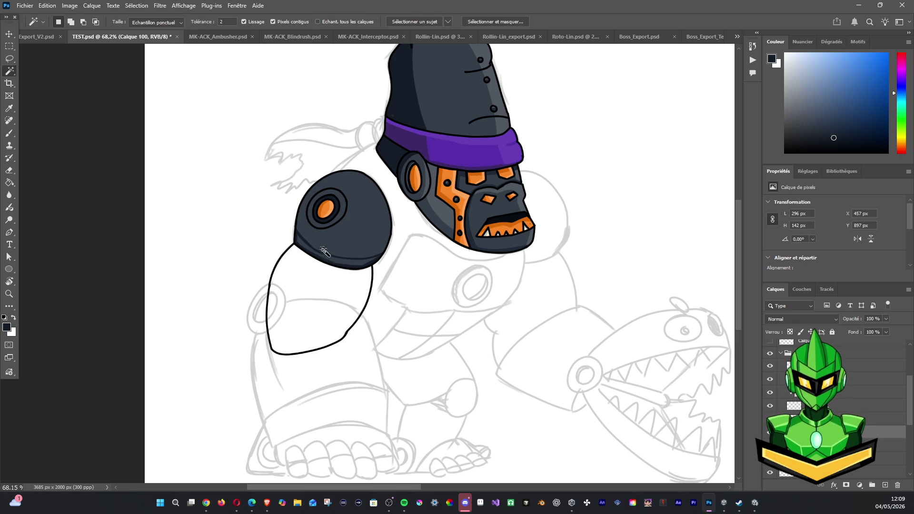
Magic-wand the shoulder's bottom shadow band, deselect, and brush a touch-up stroke near the edge.
{"action": "left_click", "coordinate": [352, 265]}
{"action": "key", "text": "ctrl+d"}
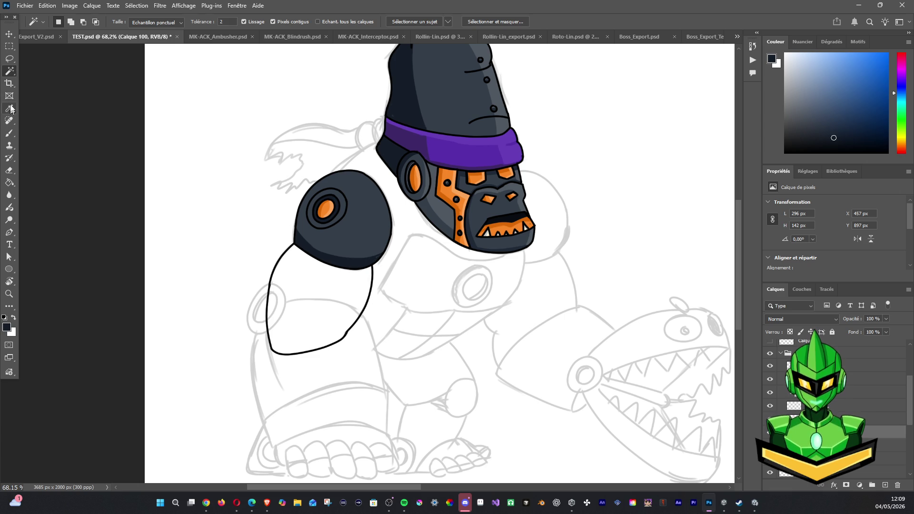
{"action": "left_click", "coordinate": [9, 133]}
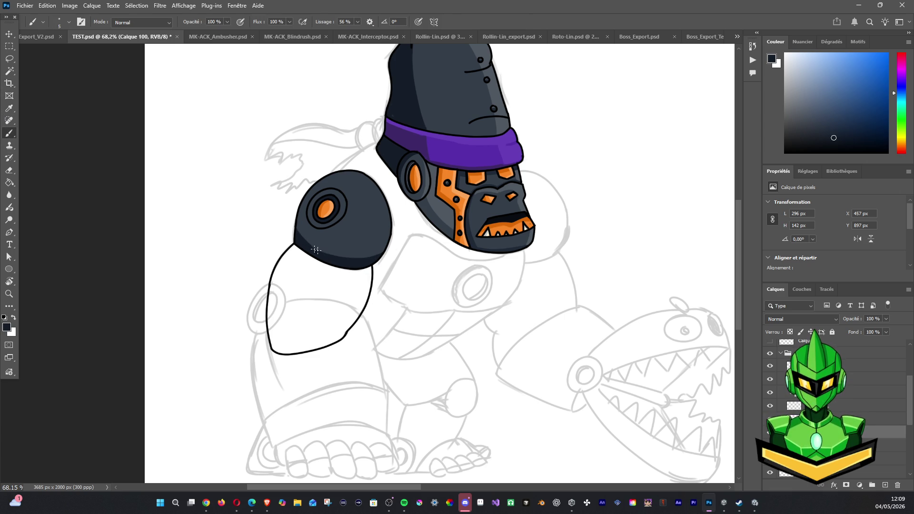
{"action": "mouse_move", "coordinate": [302, 236]}
{"action": "left_mouse_down"}
{"action": "mouse_move", "coordinate": [318, 253]}
{"action": "mouse_move", "coordinate": [343, 256]}
{"action": "left_mouse_up"}
On a new layer, paint face-sampled light blue-grey highlights along the shoulder pad's top and right edges.
{"action": "left_click", "coordinate": [885, 486]}
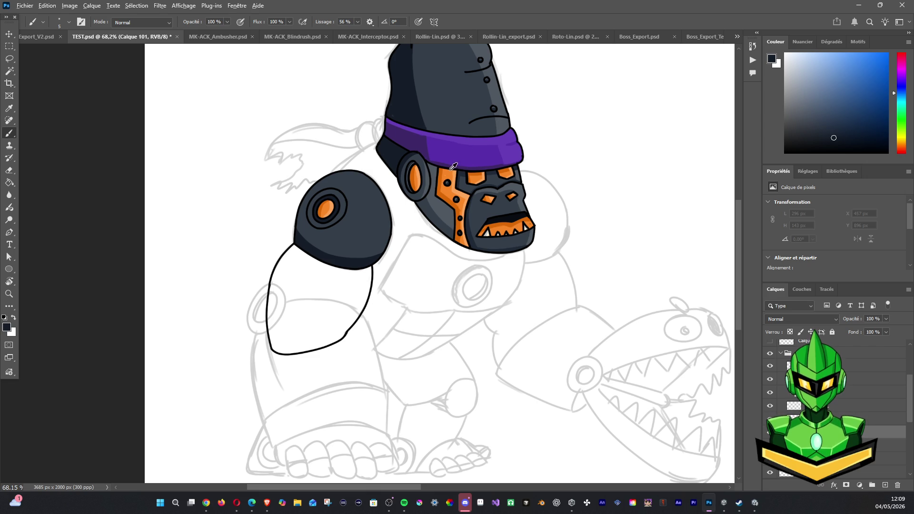
{"action": "left_click", "coordinate": [436, 202], "text": "alt"}
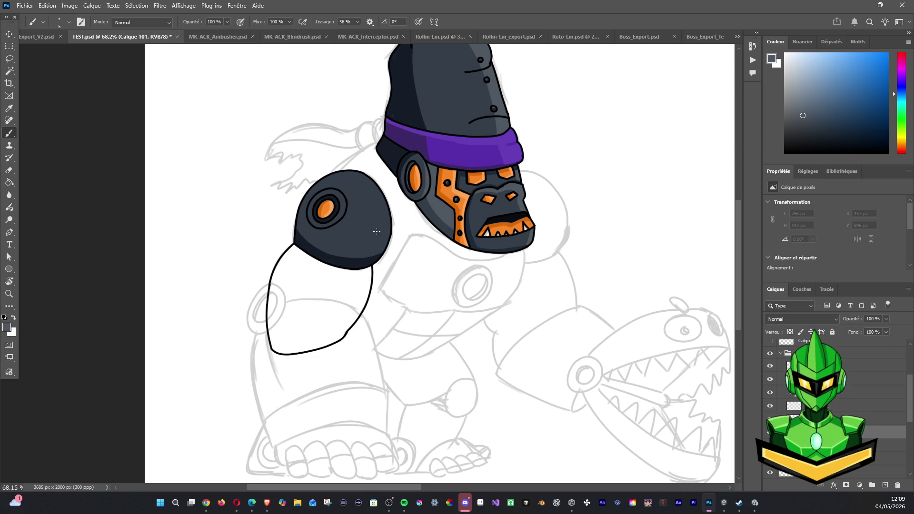
{"action": "mouse_move", "coordinate": [367, 179]}
{"action": "left_mouse_down"}
{"action": "mouse_move", "coordinate": [318, 183]}
{"action": "mouse_move", "coordinate": [379, 212]}
{"action": "left_mouse_up"}
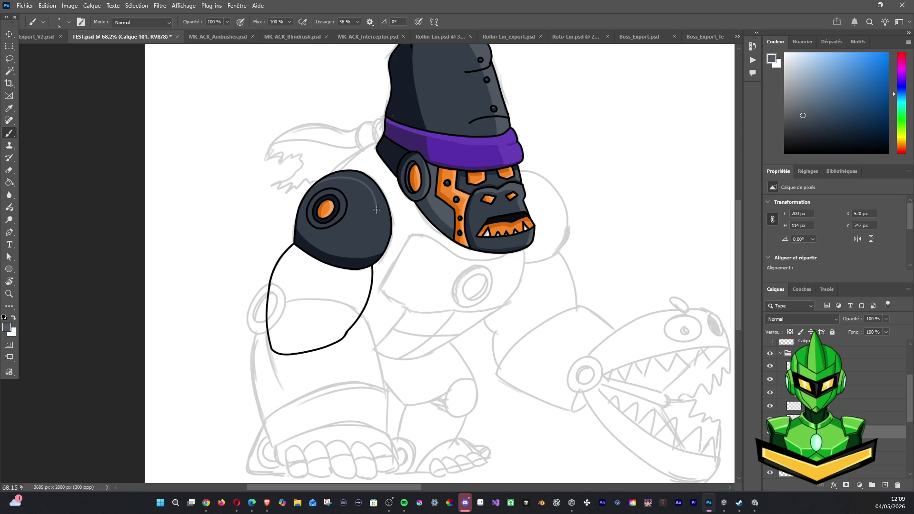
{"action": "mouse_move", "coordinate": [377, 213]}
{"action": "left_mouse_down"}
{"action": "mouse_move", "coordinate": [379, 233]}
{"action": "mouse_move", "coordinate": [385, 225]}
{"action": "left_mouse_up"}
{"action": "mouse_move", "coordinate": [327, 177]}
{"action": "left_mouse_down"}
{"action": "mouse_move", "coordinate": [354, 173]}
{"action": "mouse_move", "coordinate": [388, 214]}
{"action": "left_mouse_up"}
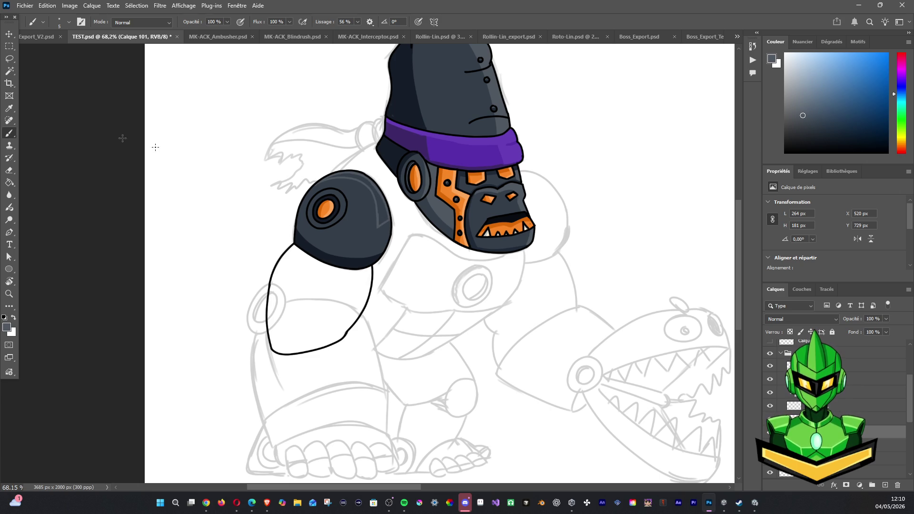
Collapse and select the Shoulder group in the Layers panel.
{"action": "left_click", "coordinate": [9, 70]}
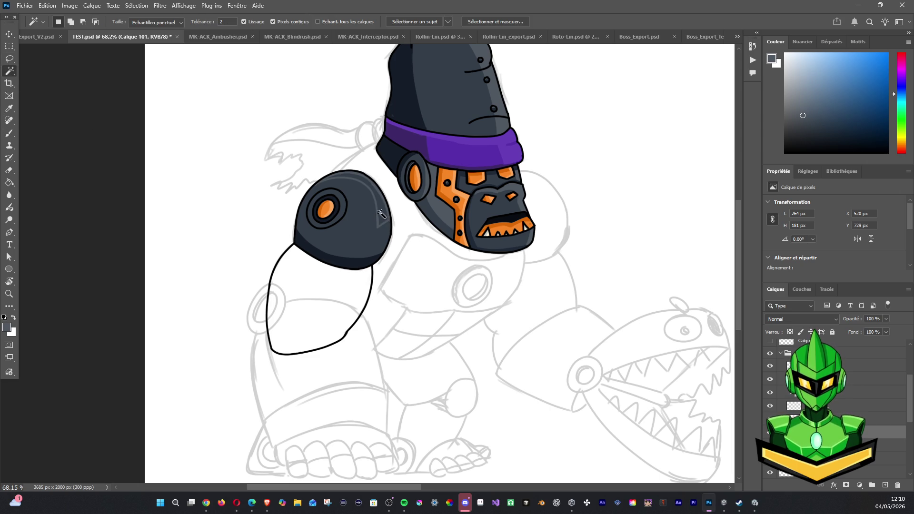
{"action": "left_click", "coordinate": [10, 133]}
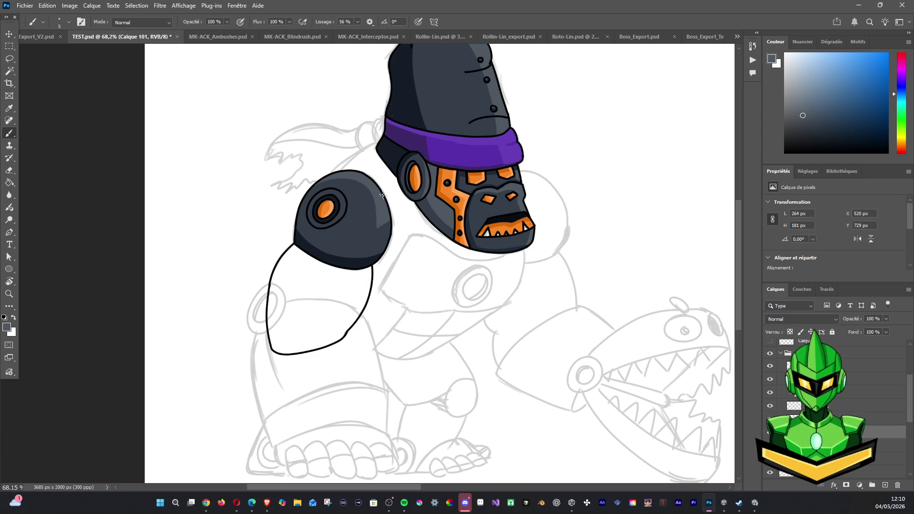
{"action": "scroll", "coordinate": [407, 129], "scroll_direction": "down", "scroll_amount": 3}
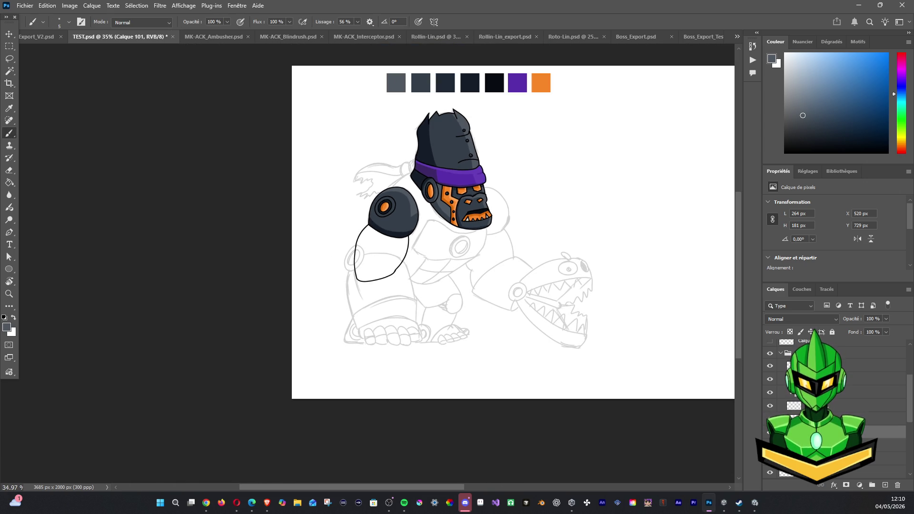
{"action": "left_click", "coordinate": [787, 353]}
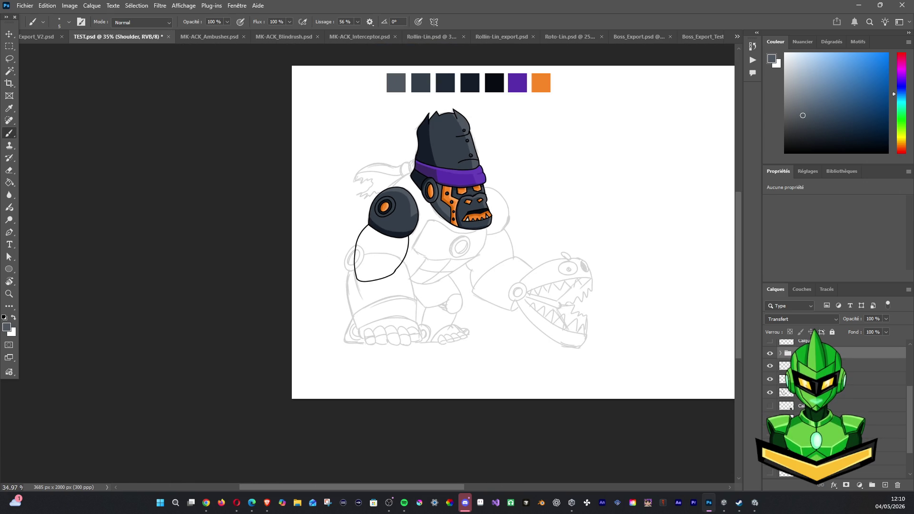
Move the Shoulder group down the layer stack, reveal the Body group and select a pixel layer.
{"action": "left_click_drag", "start_coordinate": [787, 353], "coordinate": [791, 408]}
{"action": "left_click", "coordinate": [770, 407]}
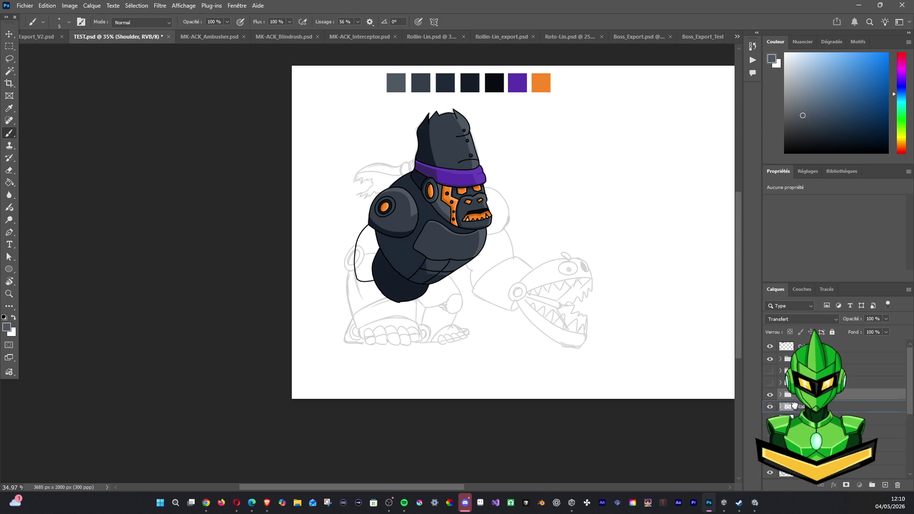
{"action": "left_click", "coordinate": [794, 406]}
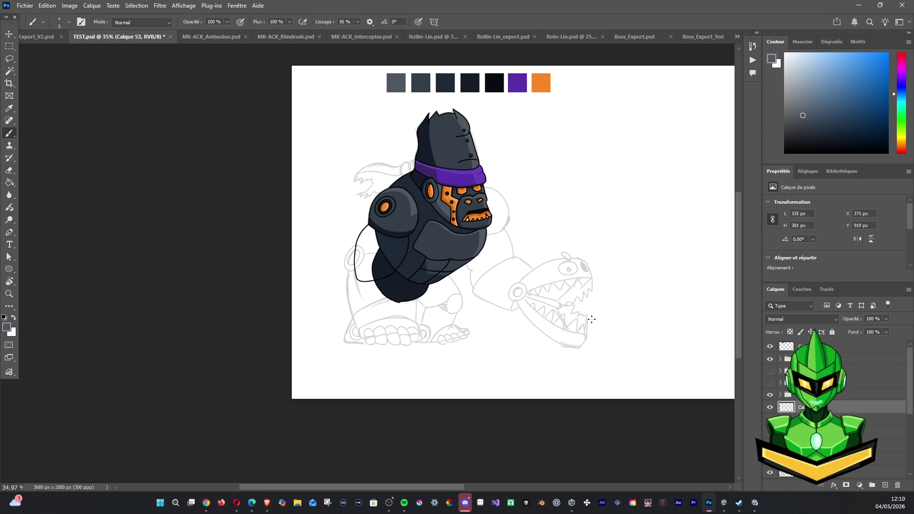
Sample the robot's dark body colour, magic-wand inside the left arm outline, and add a new layer.
{"action": "left_click", "coordinate": [9, 71]}
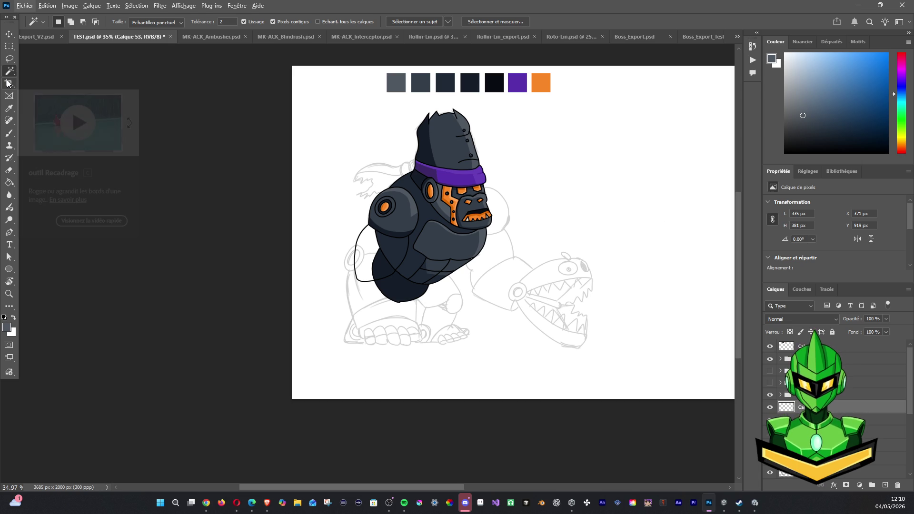
{"action": "left_click", "coordinate": [9, 108]}
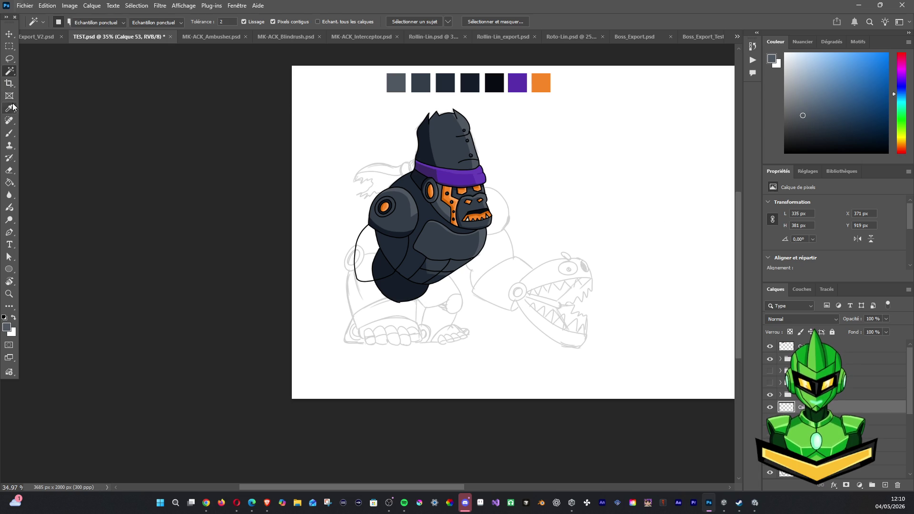
{"action": "left_click", "coordinate": [408, 229]}
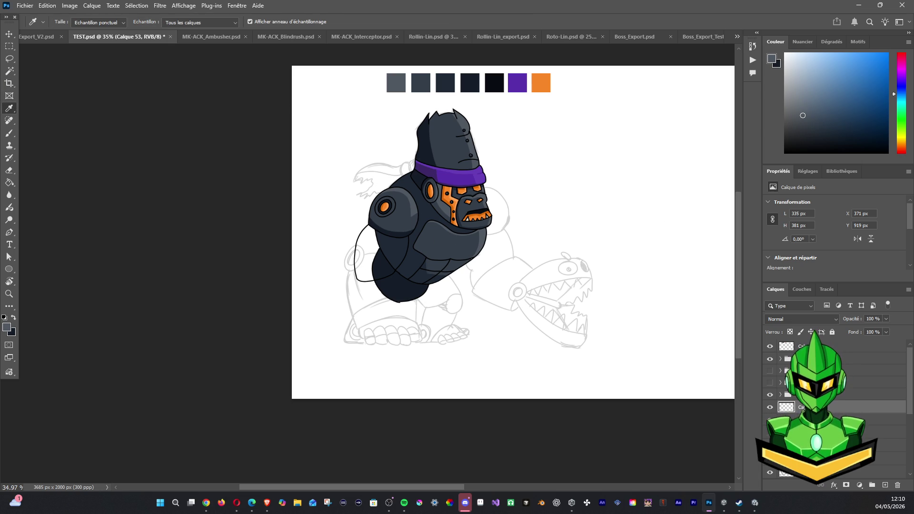
{"action": "left_click", "coordinate": [9, 71]}
{"action": "left_click", "coordinate": [369, 256]}
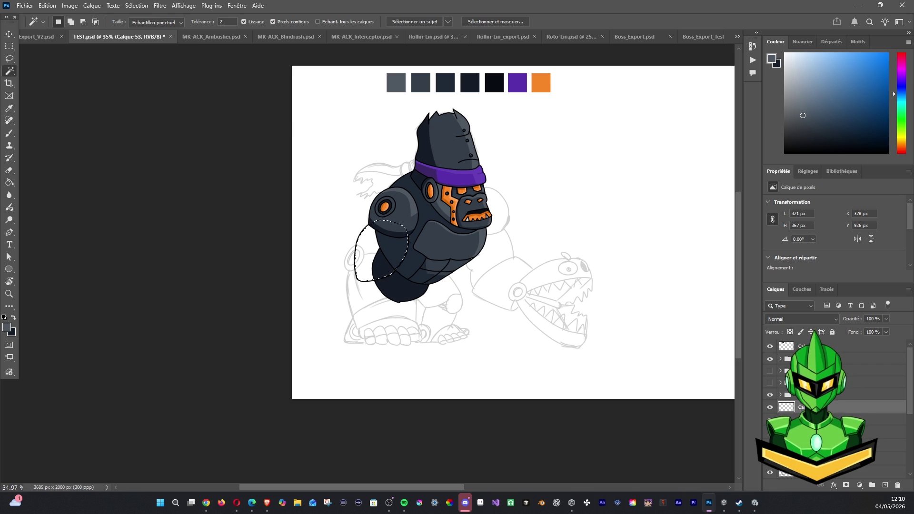
{"action": "left_click", "coordinate": [809, 419]}
{"action": "left_click", "coordinate": [885, 485]}
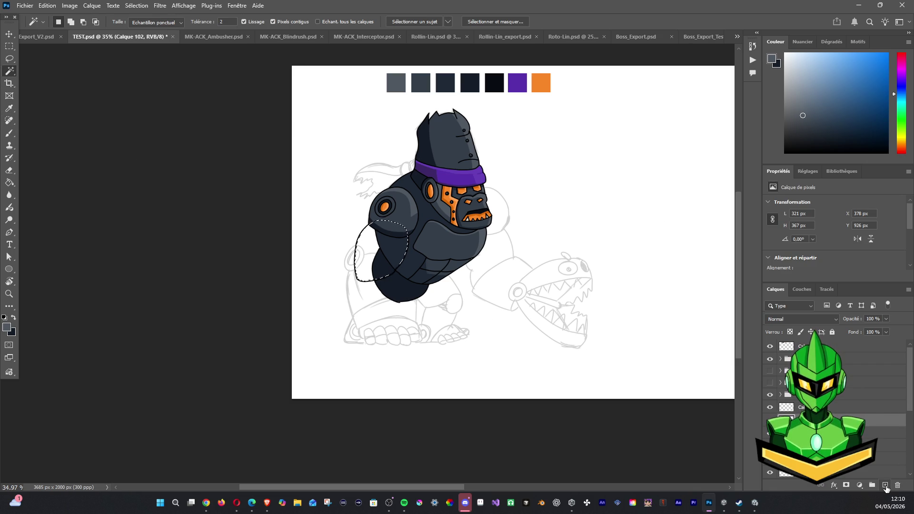
Fill the left arm selection with the darker swapped colour instead of grey, then deselect.
{"action": "key", "text": "alt+BackSpace"}
{"action": "key", "text": "ctrl+z"}
{"action": "left_click", "coordinate": [12, 318]}
{"action": "key", "text": "alt+BackSpace"}
{"action": "key", "text": "ctrl+d"}
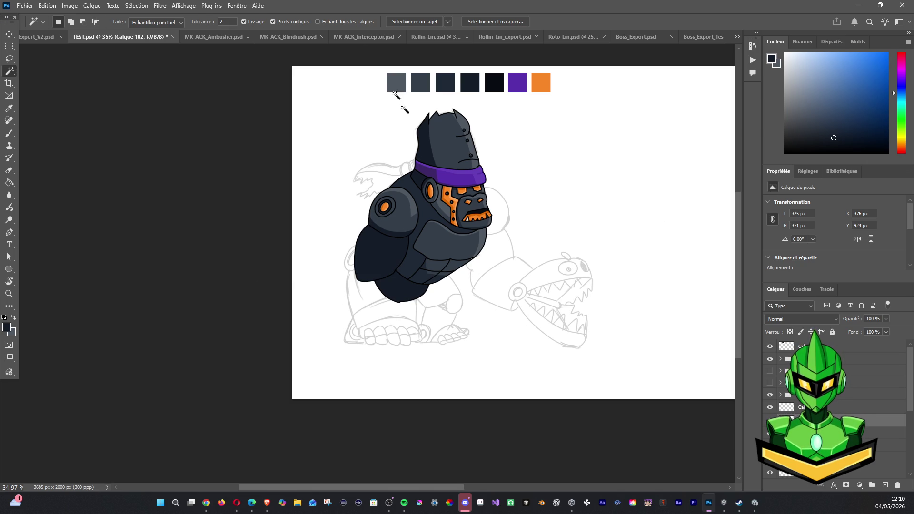
Switch to the Brush and load the darkest palette swatch as the painting colour.
{"action": "left_click", "coordinate": [9, 133]}
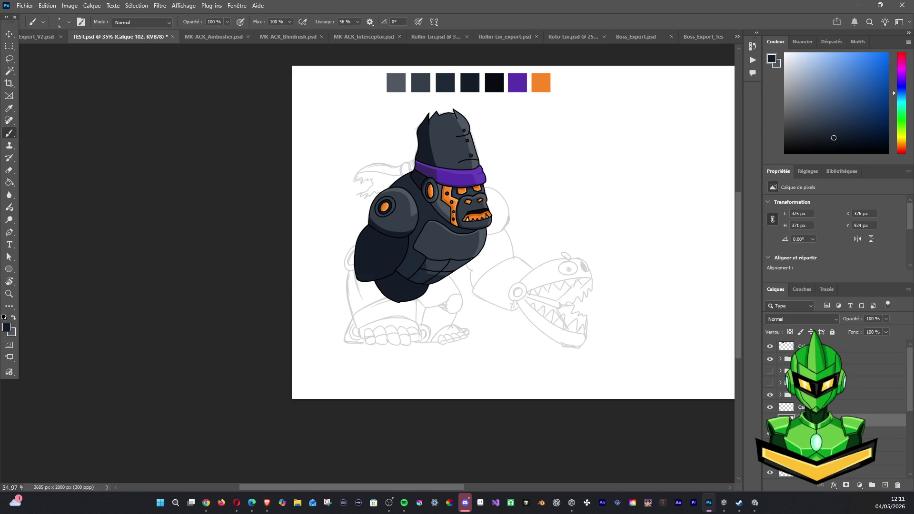
{"action": "left_click", "coordinate": [471, 83], "text": "alt"}
{"action": "left_click", "coordinate": [472, 89], "text": "alt"}
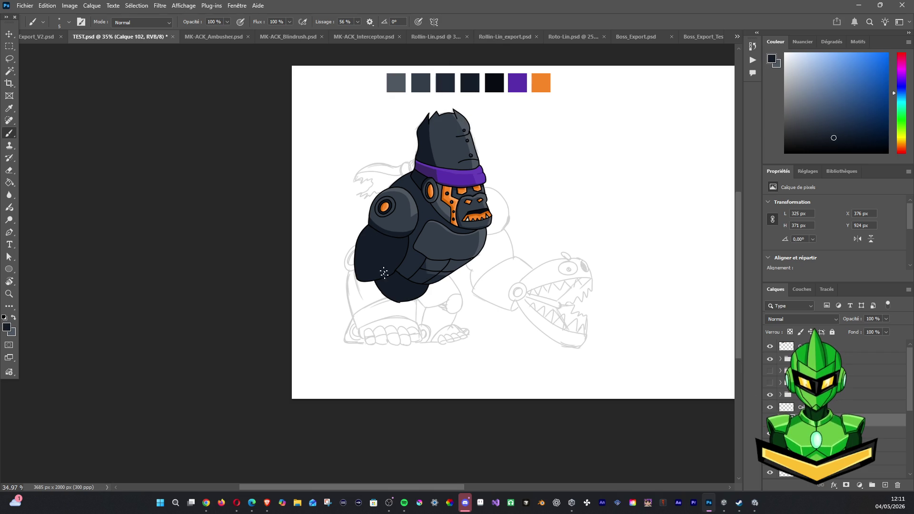
{"action": "left_click", "coordinate": [494, 87], "text": "alt"}
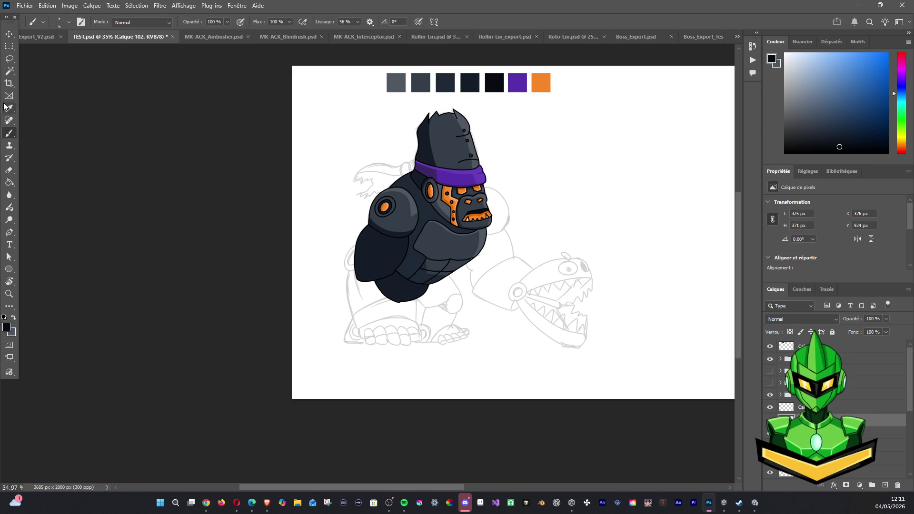
{"action": "left_click", "coordinate": [69, 22]}
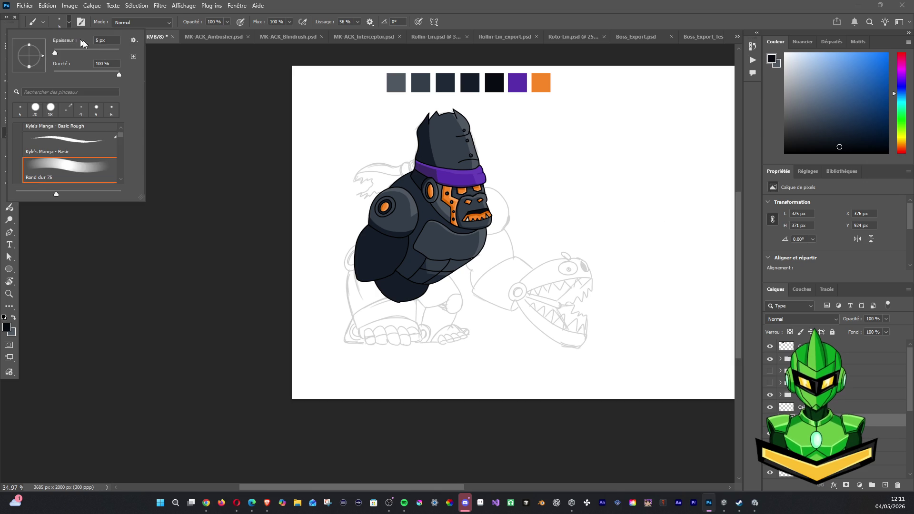
Set the brush size to 20 px and add a new shading layer above the arm colour layer.
{"action": "type", "text": "20"}
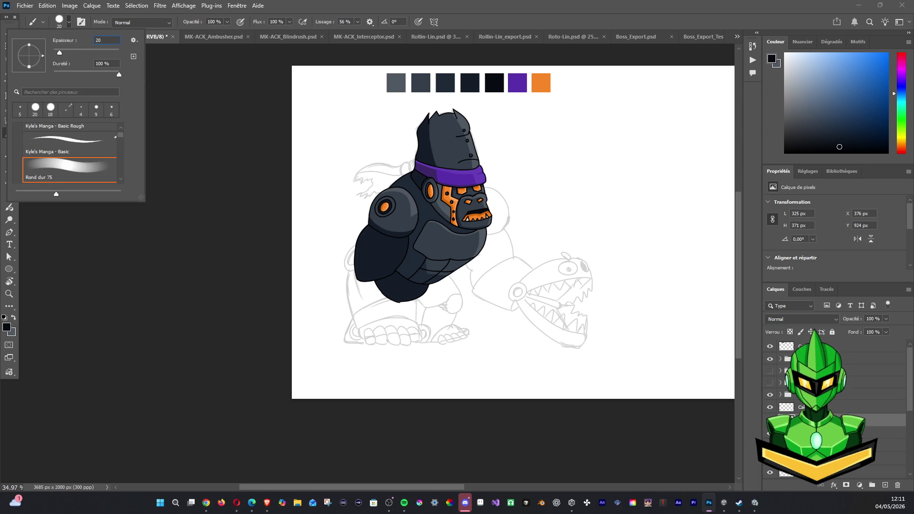
{"action": "key", "text": "Return"}
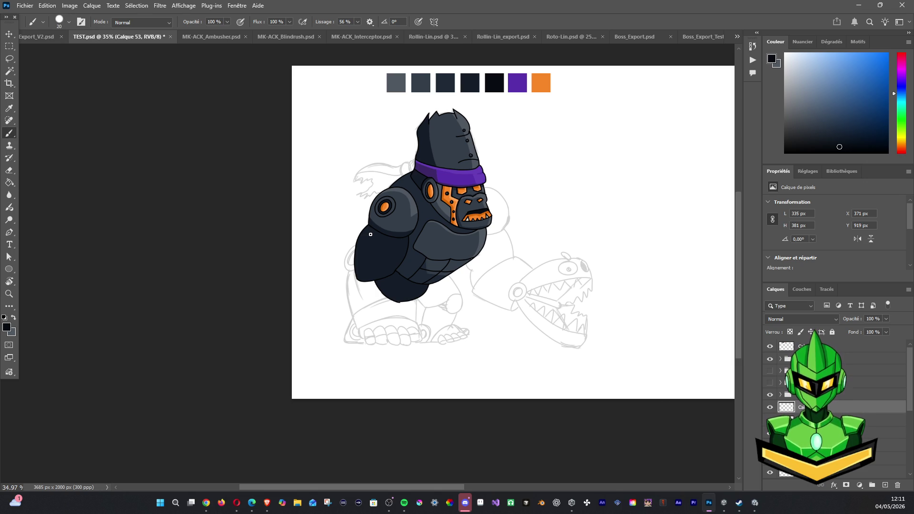
{"action": "left_click", "coordinate": [770, 408]}
{"action": "left_click", "coordinate": [770, 407]}
{"action": "left_click", "coordinate": [790, 419]}
{"action": "left_click", "coordinate": [883, 484]}
Paint a dark navy shadow down the arm's left edge, undo the extra stroke, and select the arm layers.
{"action": "left_click_drag", "start_coordinate": [366, 227], "coordinate": [358, 283]}
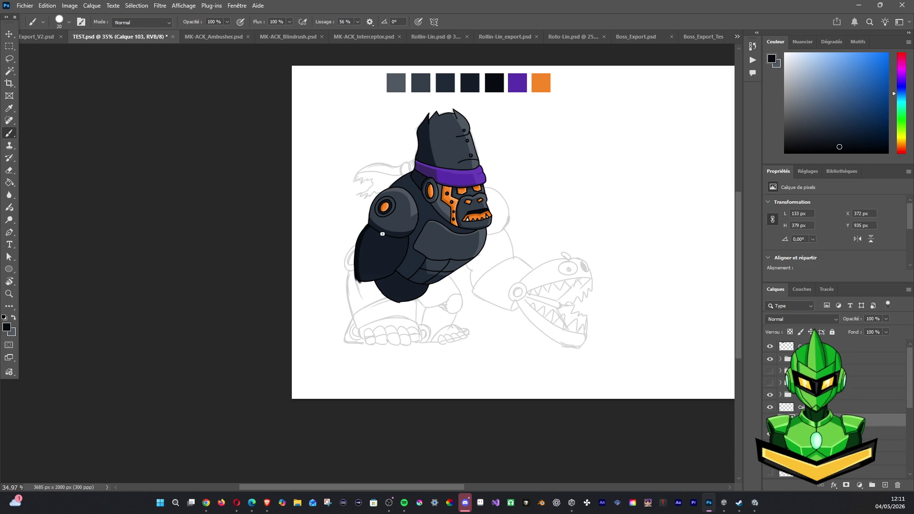
{"action": "left_click_drag", "start_coordinate": [372, 227], "coordinate": [368, 273]}
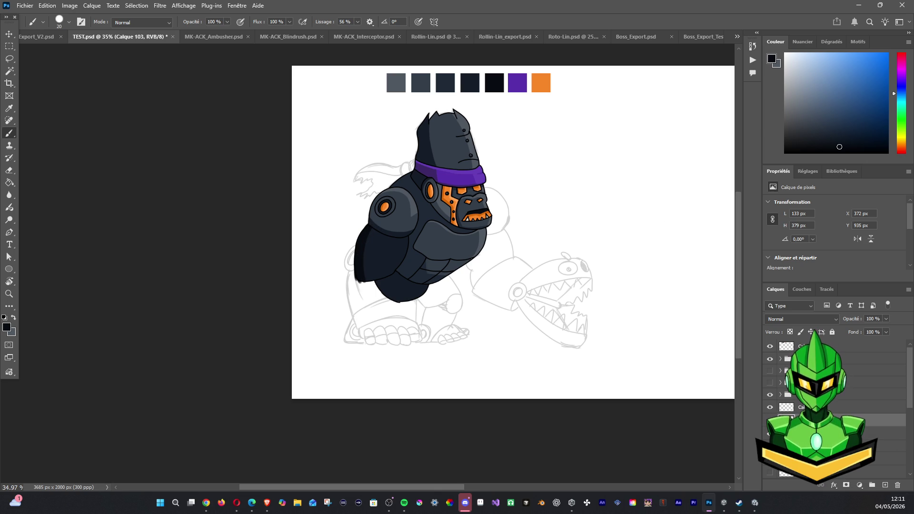
{"action": "key", "text": "ctrl+z"}
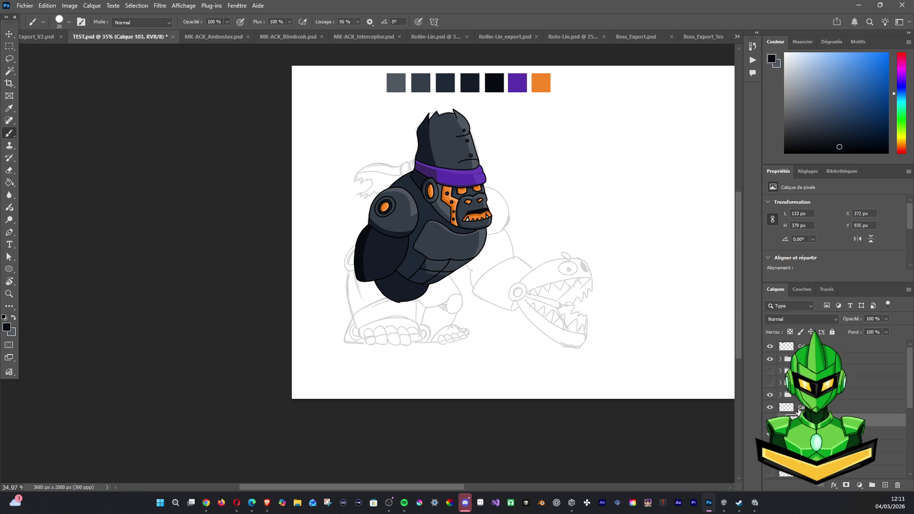
{"action": "left_click", "coordinate": [786, 407]}
{"action": "left_click", "coordinate": [790, 431], "text": "shift"}
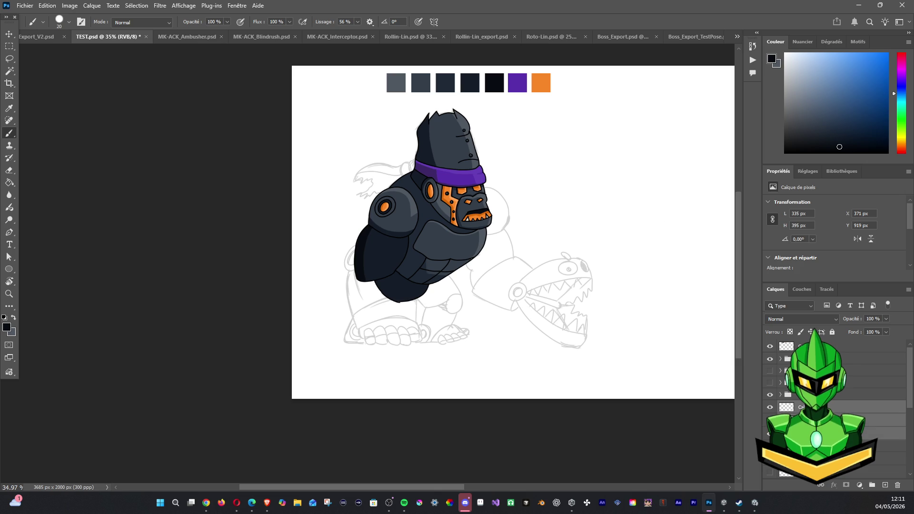
Group the selected arm layers with Ctrl+G and hide the torso group.
{"action": "key", "text": "ctrl+g"}
{"action": "left_click", "coordinate": [770, 406]}
{"action": "left_click", "coordinate": [770, 406]}
{"action": "left_click", "coordinate": [770, 406]}
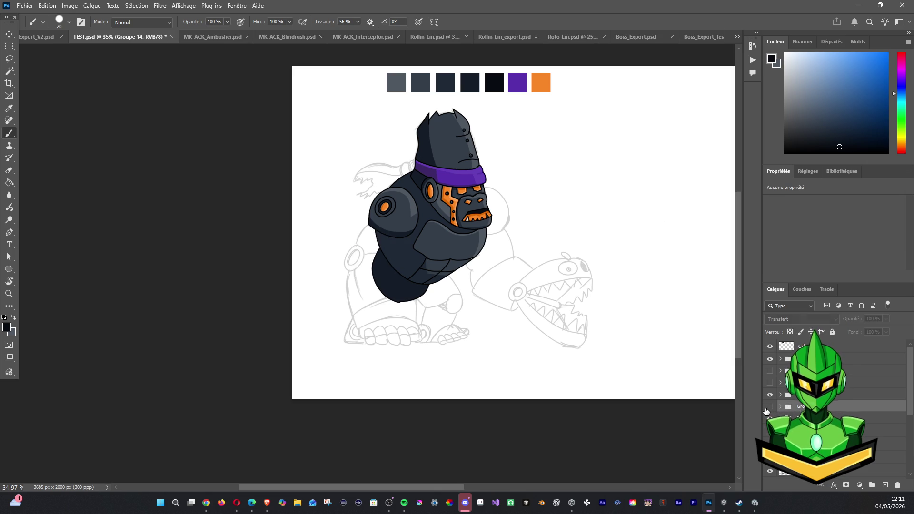
{"action": "left_click", "coordinate": [770, 406]}
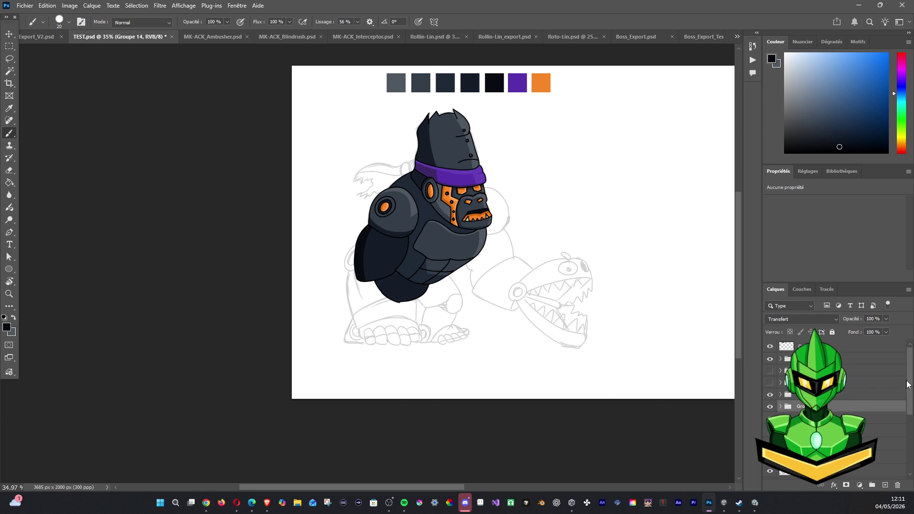
{"action": "left_click", "coordinate": [770, 406]}
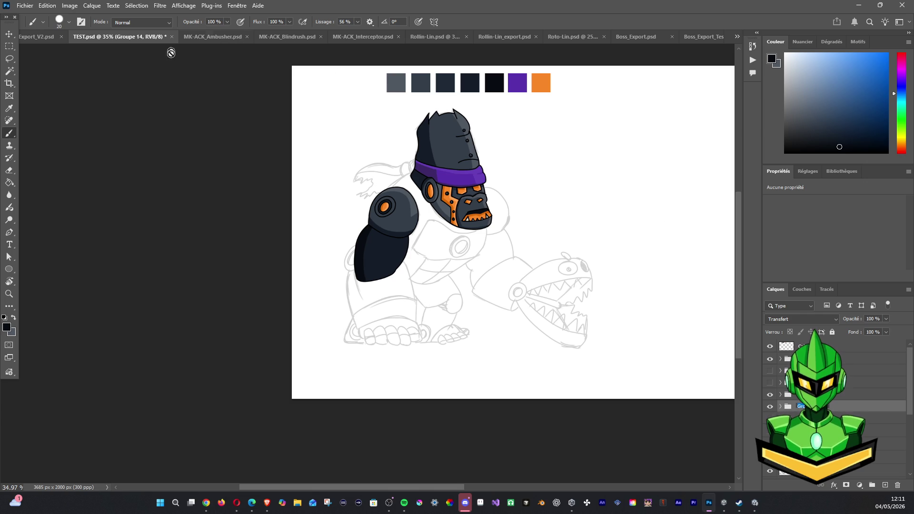
Reveal the dark forearm piece in the robot parts sheet, then return to TEST.psd.
{"action": "left_click", "coordinate": [193, 36]}
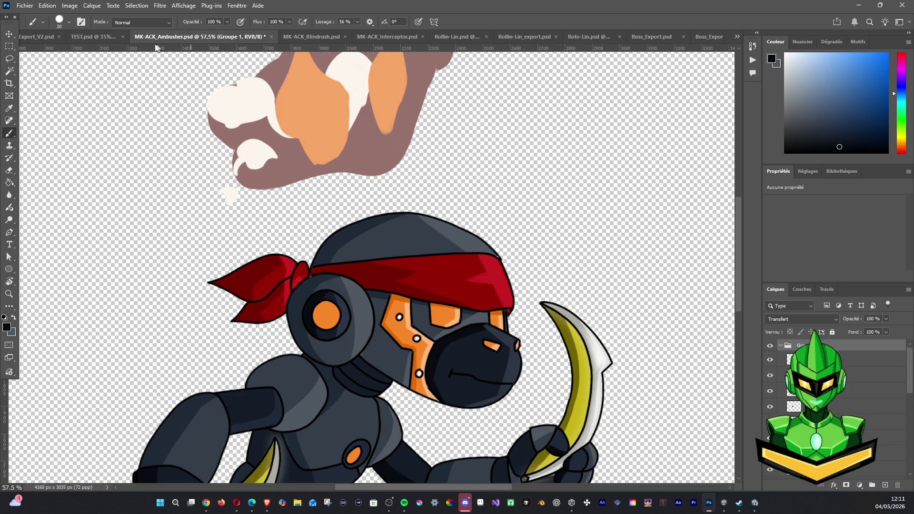
{"action": "left_click", "coordinate": [41, 36]}
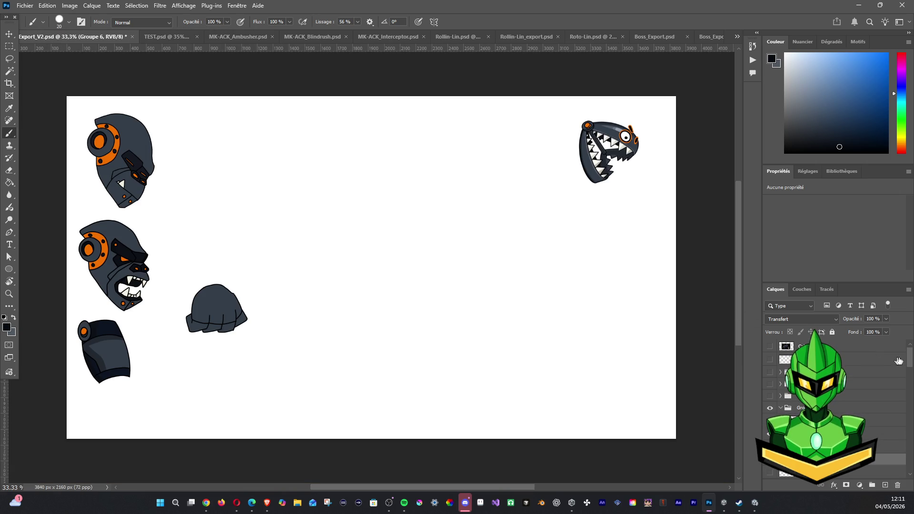
{"action": "left_click_drag", "start_coordinate": [909, 361], "coordinate": [912, 442]}
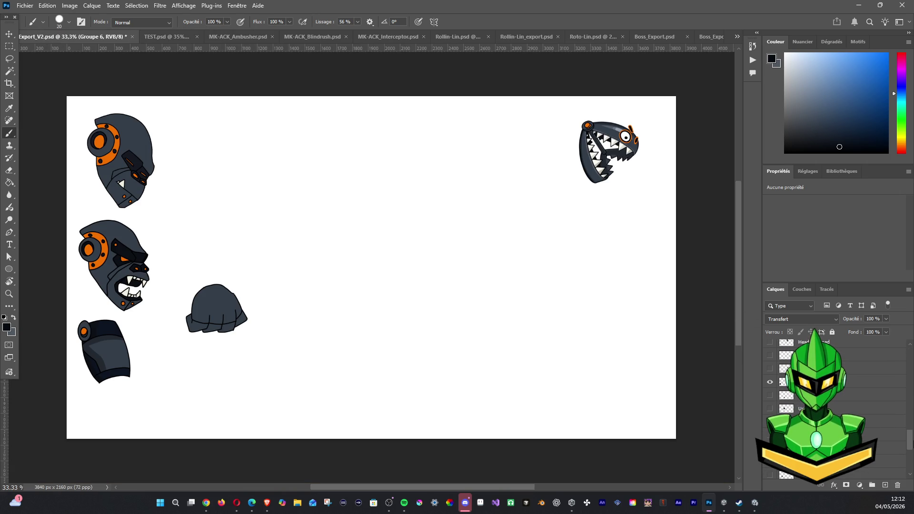
{"action": "left_click", "coordinate": [770, 381]}
{"action": "left_click", "coordinate": [767, 381]}
{"action": "left_click", "coordinate": [767, 382]}
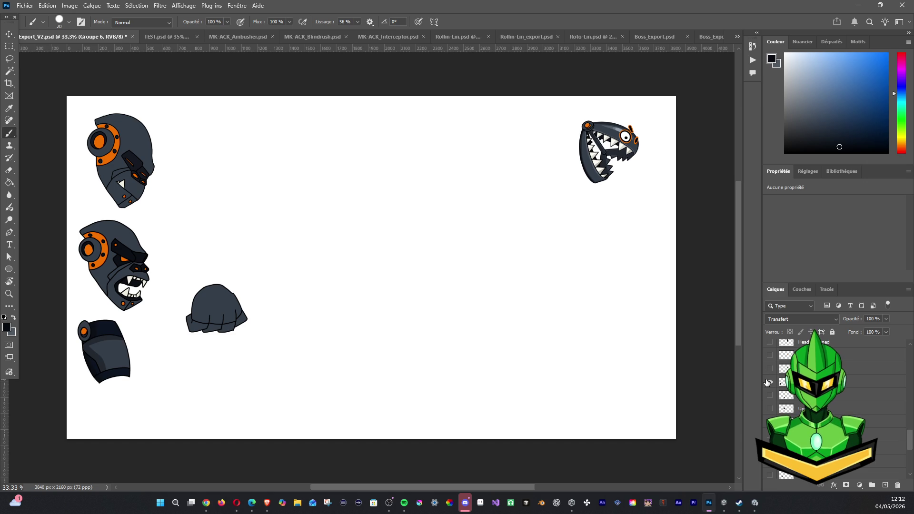
{"action": "left_click", "coordinate": [769, 409]}
{"action": "left_click", "coordinate": [769, 411]}
{"action": "left_click", "coordinate": [770, 409]}
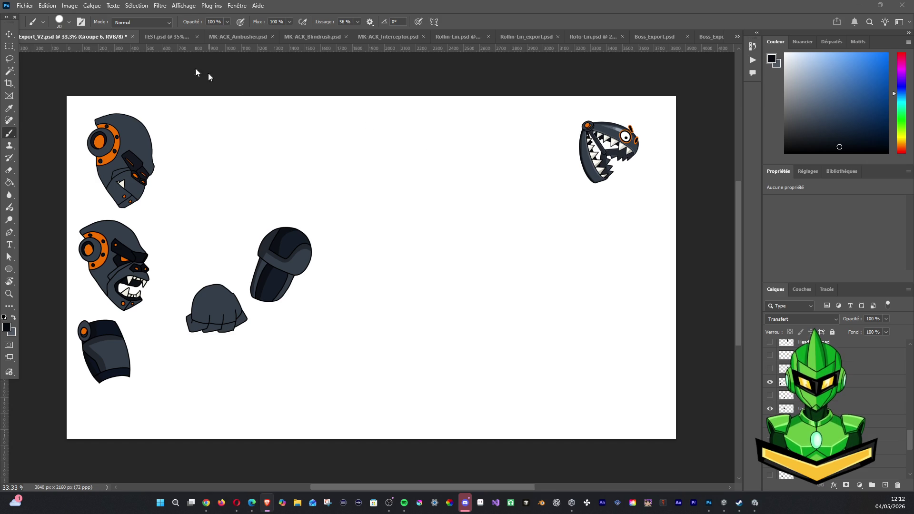
{"action": "left_click", "coordinate": [160, 37]}
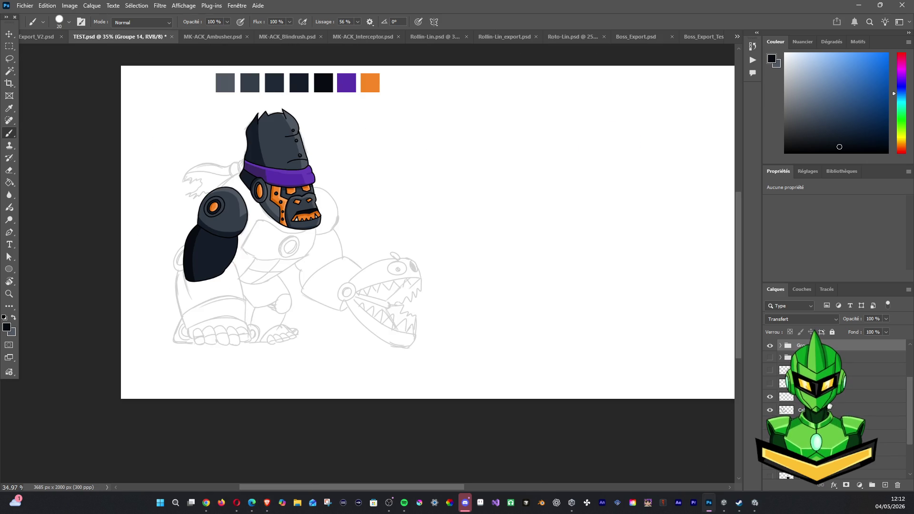
Hide the forearm group and shoulder pad, and select the layer below the groups.
{"action": "scroll", "coordinate": [838, 410], "scroll_direction": "down", "scroll_amount": 3}
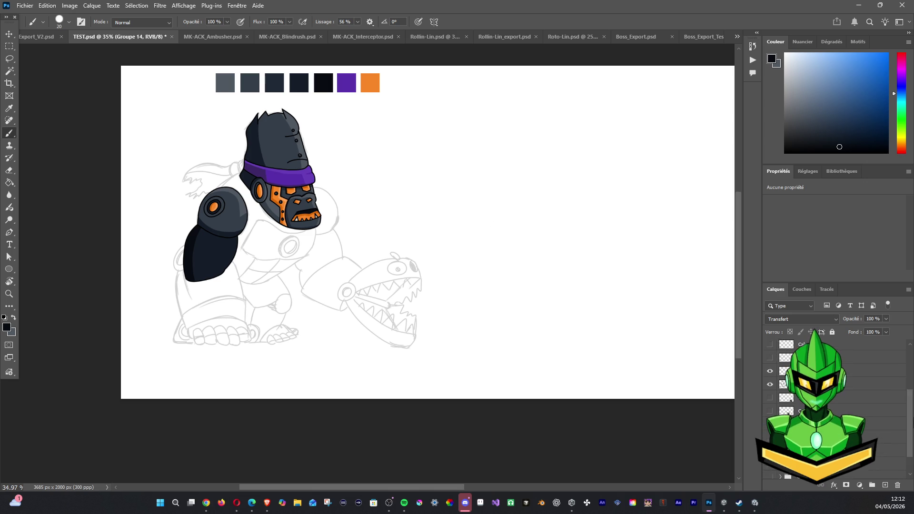
{"action": "scroll", "coordinate": [809, 396], "scroll_direction": "up", "scroll_amount": 3}
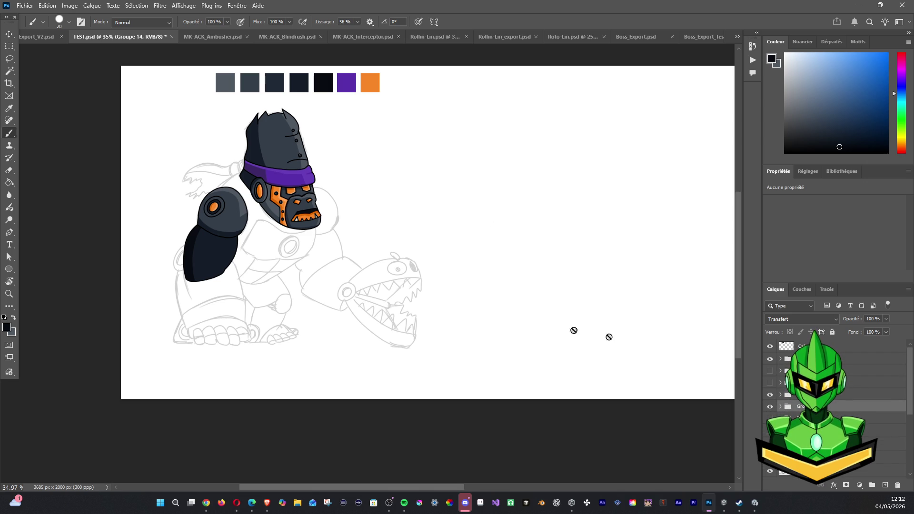
{"action": "left_click", "coordinate": [770, 406]}
{"action": "left_click", "coordinate": [771, 395]}
{"action": "left_click", "coordinate": [771, 395]}
{"action": "left_click", "coordinate": [770, 395]}
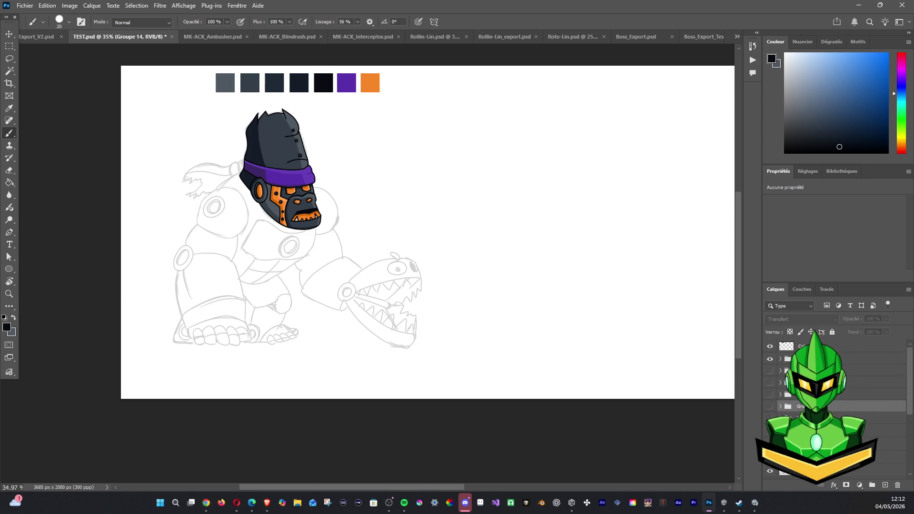
{"action": "left_click", "coordinate": [809, 430]}
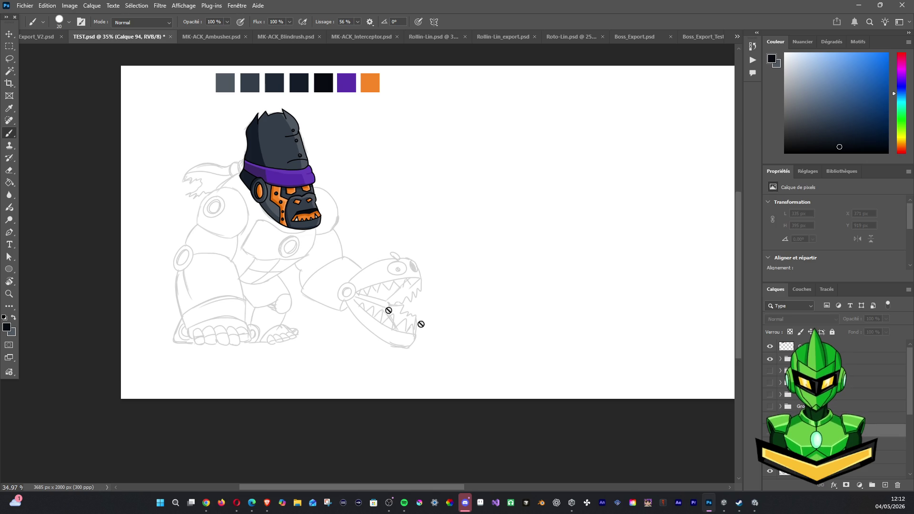
{"action": "scroll", "coordinate": [255, 224], "scroll_direction": "up", "scroll_amount": 2}
Return to the regular Brush at 5 px and undo the first elbow-ring ellipse stroke.
{"action": "key", "text": "shift+b"}
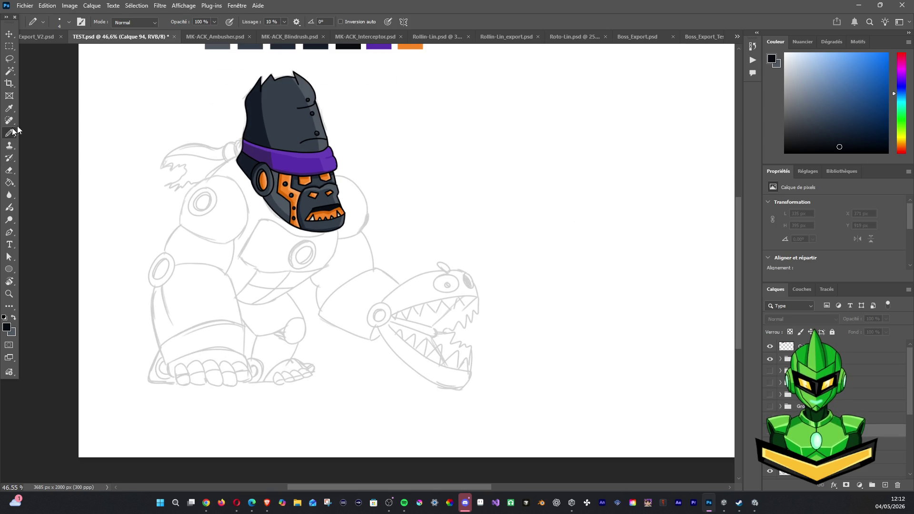
{"action": "key", "text": "shift+b"}
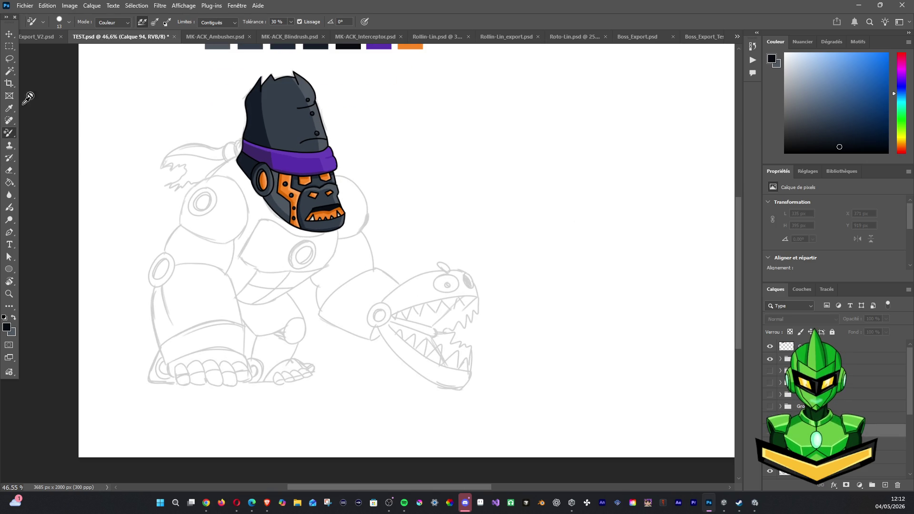
{"action": "key", "text": "shift+b"}
{"action": "key", "text": "shift+b"}
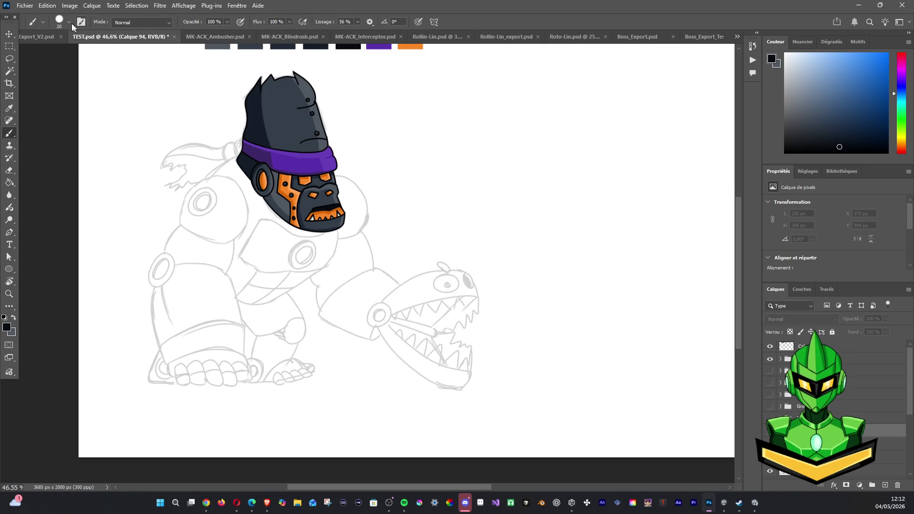
{"action": "left_click", "coordinate": [59, 22]}
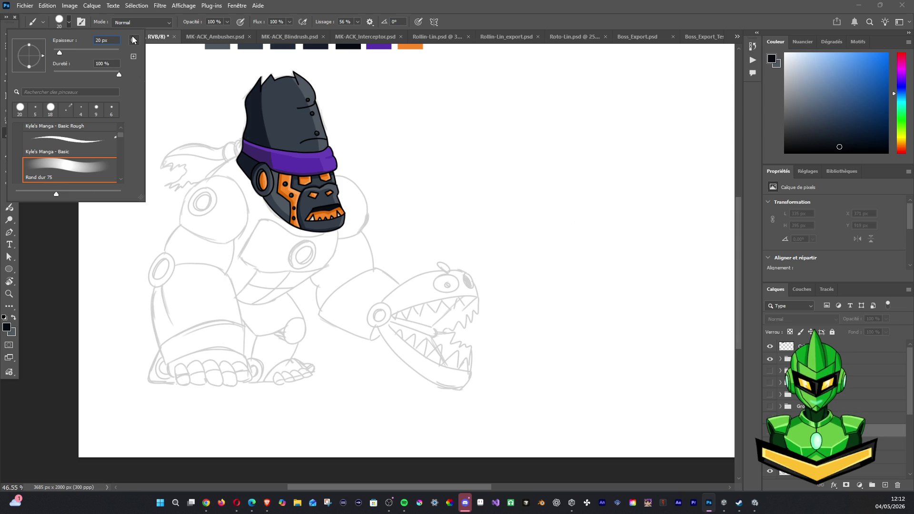
{"action": "type", "text": "5"}
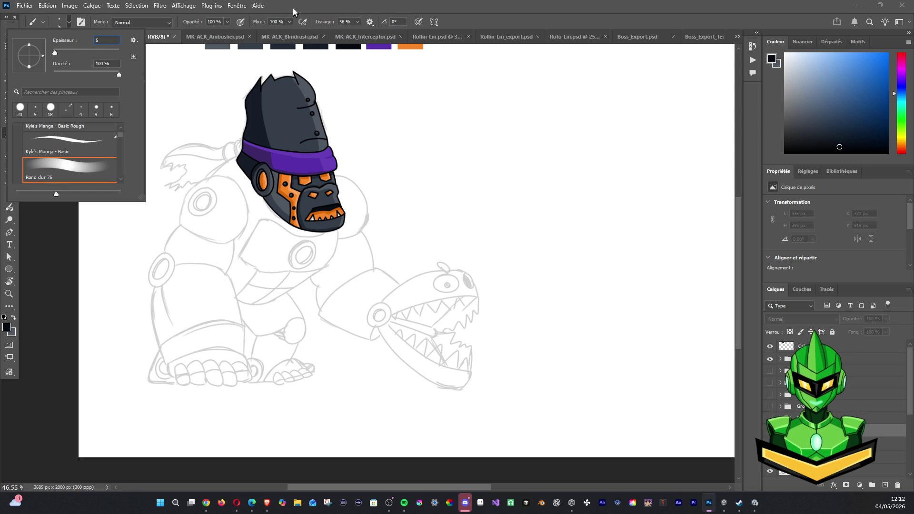
{"action": "key", "text": "Return"}
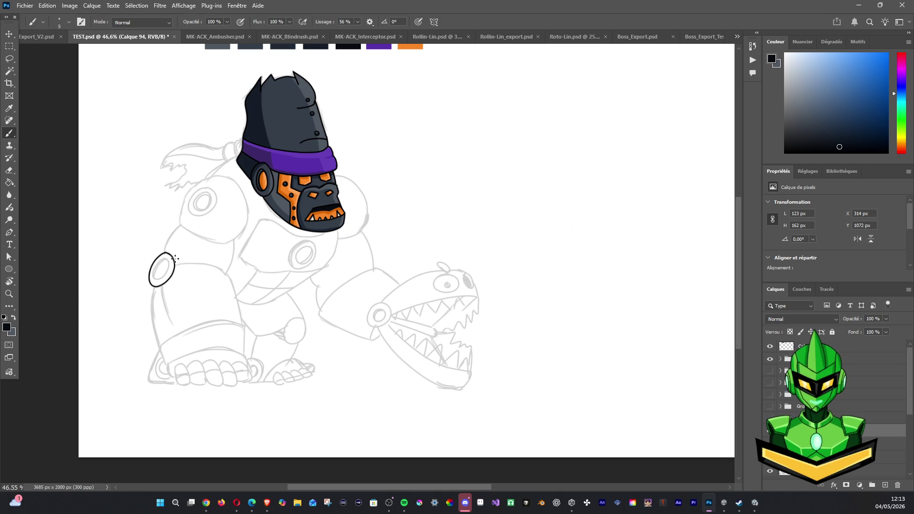
{"action": "key", "text": "ctrl+z"}
Ink the elbow ring's outer rim in black, undoing and redrawing arcs until clean.
{"action": "scroll", "coordinate": [174, 261], "scroll_direction": "up", "scroll_amount": 2}
{"action": "scroll", "coordinate": [178, 262], "scroll_direction": "up", "scroll_amount": 3}
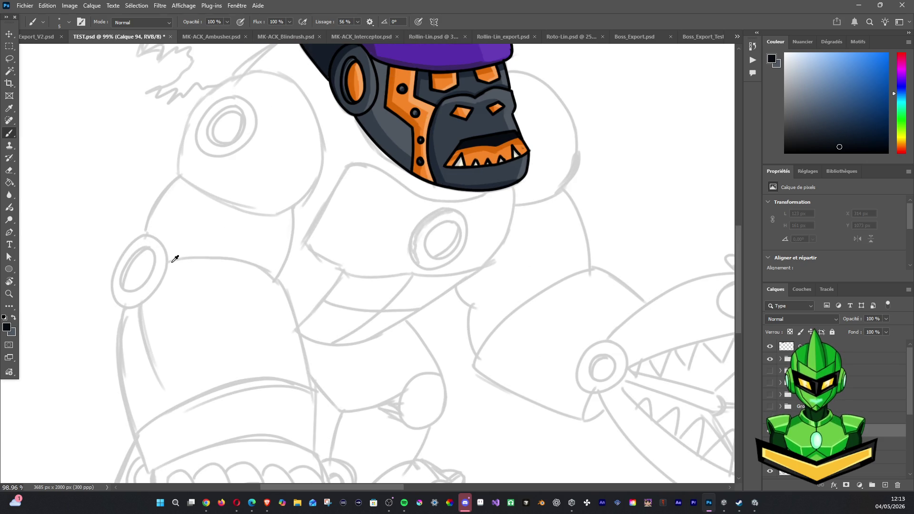
{"action": "mouse_move", "coordinate": [145, 233]}
{"action": "left_mouse_down"}
{"action": "mouse_move", "coordinate": [123, 258]}
{"action": "mouse_move", "coordinate": [142, 233]}
{"action": "mouse_move", "coordinate": [121, 248]}
{"action": "left_mouse_up"}
{"action": "key", "text": "ctrl+z"}
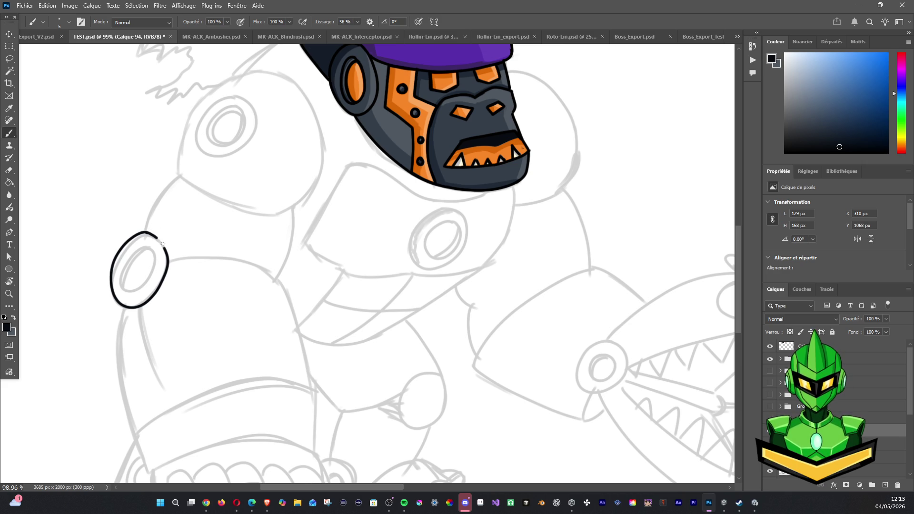
{"action": "key", "text": "ctrl+z"}
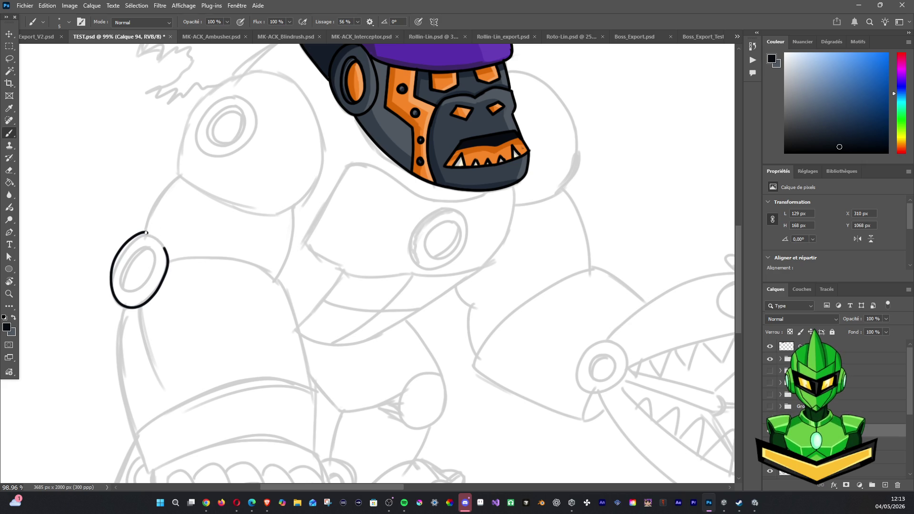
{"action": "key", "text": "ctrl+z"}
{"action": "left_click_drag", "start_coordinate": [162, 243], "coordinate": [146, 232]}
{"action": "key", "text": "ctrl+z"}
{"action": "key", "text": "ctrl+z"}
{"action": "key", "text": "ctrl+z"}
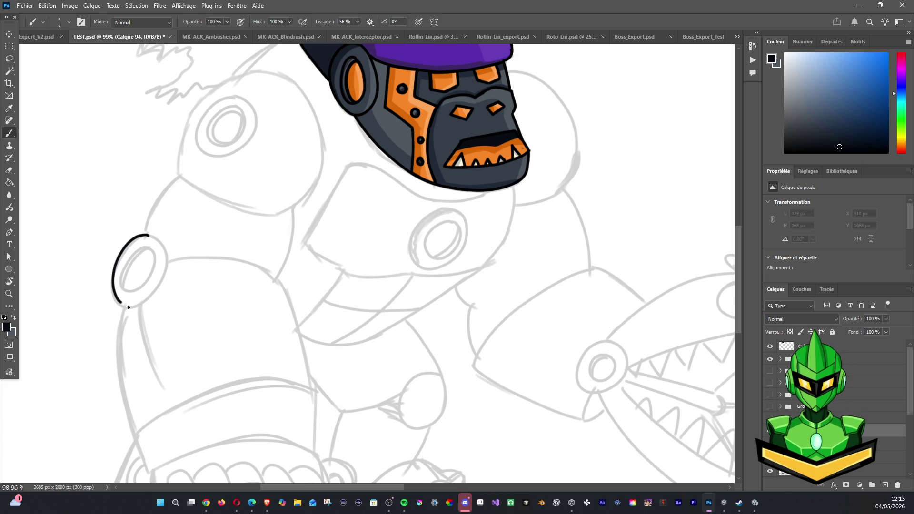
{"action": "key", "text": "ctrl+z"}
{"action": "mouse_move", "coordinate": [126, 241]}
{"action": "left_mouse_down"}
{"action": "mouse_move", "coordinate": [111, 265]}
{"action": "mouse_move", "coordinate": [115, 302]}
{"action": "mouse_move", "coordinate": [161, 280]}
{"action": "mouse_move", "coordinate": [160, 240]}
{"action": "left_mouse_up"}
{"action": "key", "text": "ctrl+z"}
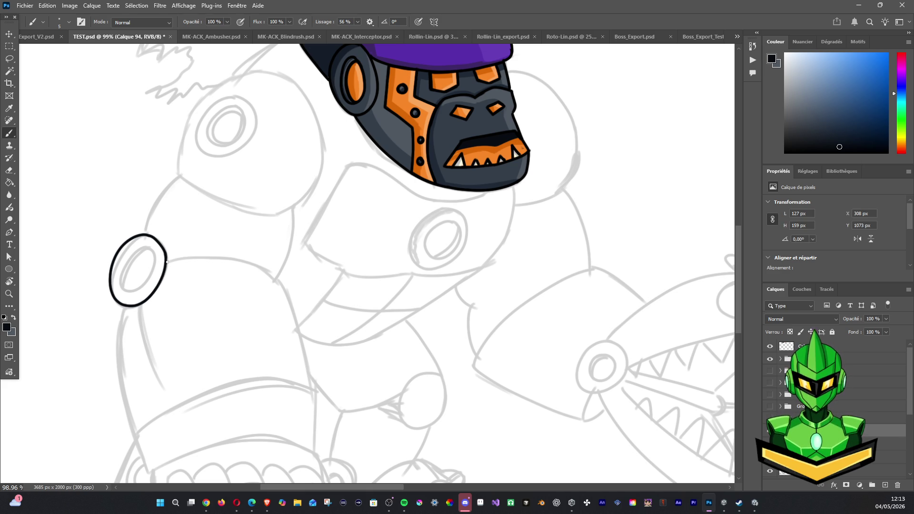
{"action": "scroll", "coordinate": [127, 271], "scroll_direction": "down", "scroll_amount": 1}
{"action": "scroll", "coordinate": [119, 281], "scroll_direction": "down", "scroll_amount": 3}
{"action": "scroll", "coordinate": [106, 288], "scroll_direction": "down", "scroll_amount": 2}
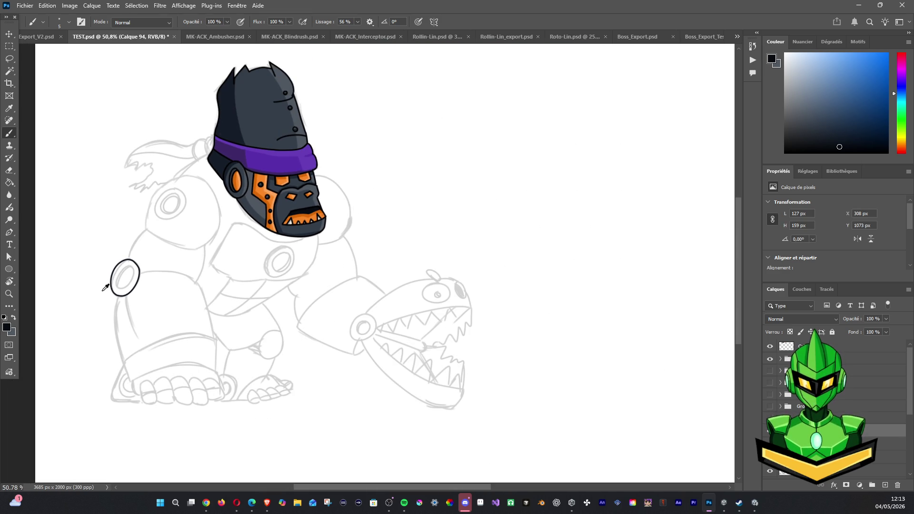
{"action": "key", "text": "ctrl+z"}
{"action": "key", "text": "ctrl+z"}
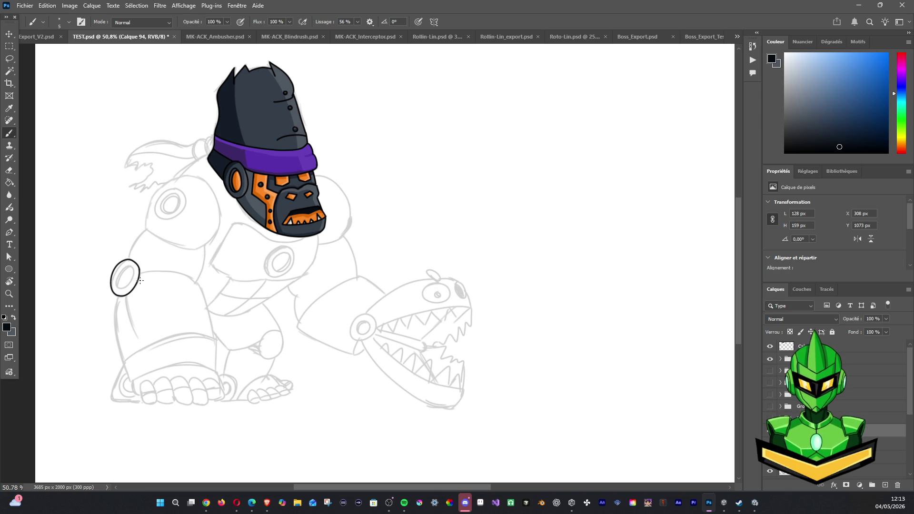
Centre on the ring and ink its inner oval, retrying strokes to smooth the edge.
{"action": "scroll", "coordinate": [42, 220], "scroll_direction": "up", "scroll_amount": 2}
{"action": "scroll", "coordinate": [51, 255], "scroll_direction": "up", "scroll_amount": 2}
{"action": "left_click_drag", "start_coordinate": [136, 272], "coordinate": [248, 296]}
{"action": "scroll", "coordinate": [235, 300], "scroll_direction": "up", "scroll_amount": 3}
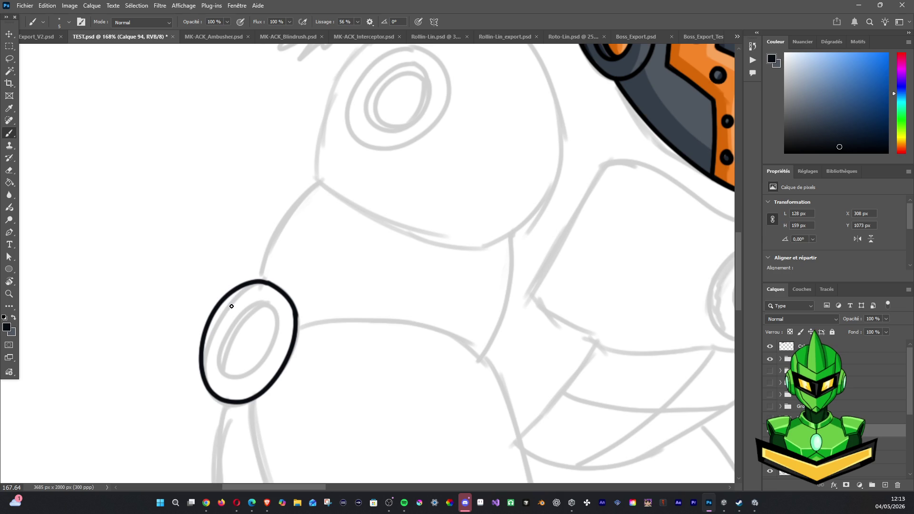
{"action": "left_click_drag", "start_coordinate": [204, 270], "coordinate": [184, 238]}
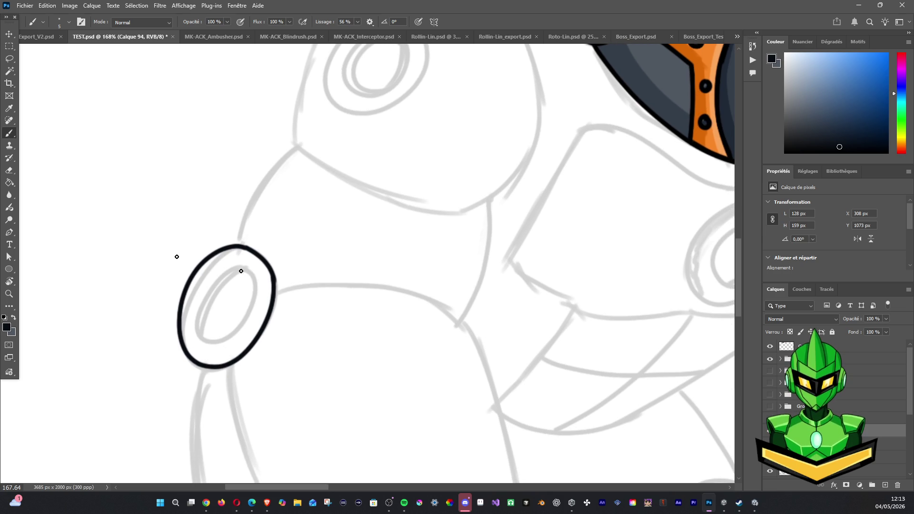
{"action": "left_click_drag", "start_coordinate": [234, 265], "coordinate": [214, 337]}
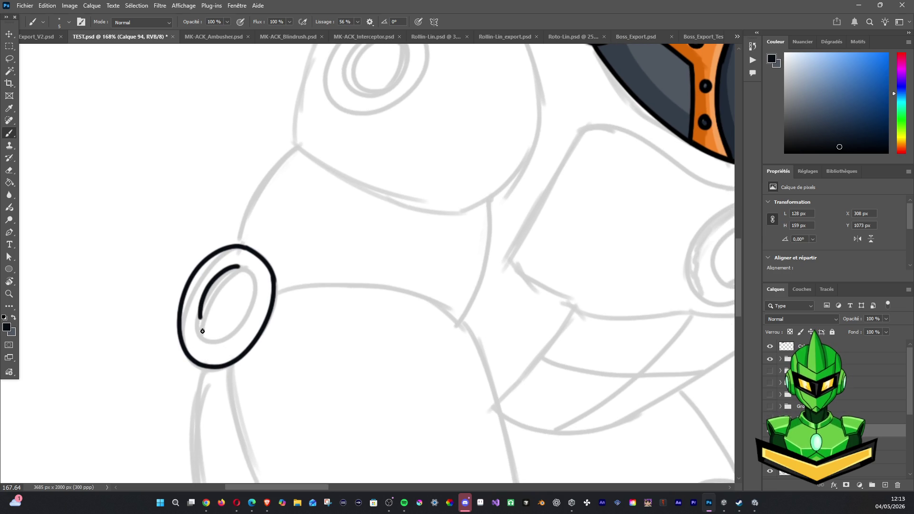
{"action": "key", "text": "ctrl+z"}
{"action": "left_click_drag", "start_coordinate": [238, 265], "coordinate": [196, 323]}
{"action": "key", "text": "ctrl+z"}
{"action": "mouse_move", "coordinate": [243, 267]}
{"action": "left_mouse_down"}
{"action": "mouse_move", "coordinate": [216, 275]}
{"action": "mouse_move", "coordinate": [238, 324]}
{"action": "mouse_move", "coordinate": [243, 267]}
{"action": "mouse_move", "coordinate": [247, 315]}
{"action": "mouse_move", "coordinate": [249, 268]}
{"action": "left_mouse_up"}
{"action": "key", "text": "ctrl+z"}
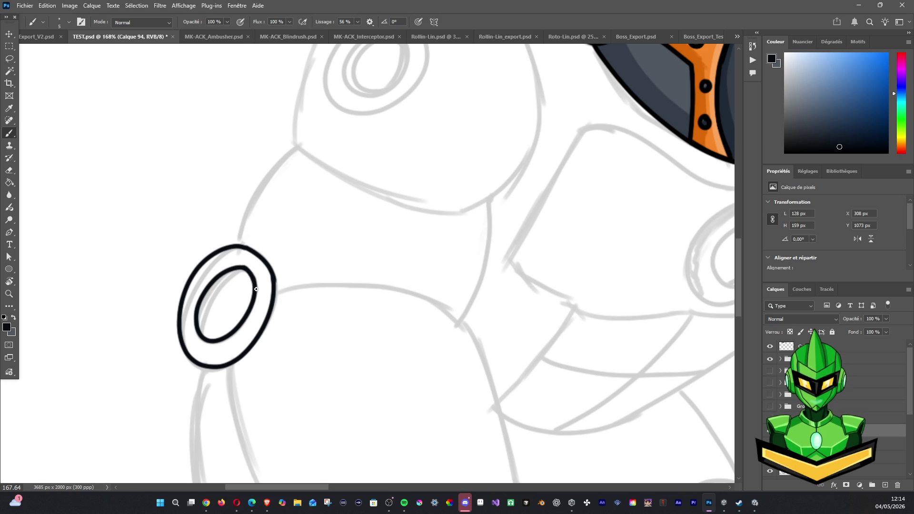
{"action": "mouse_move", "coordinate": [258, 285]}
{"action": "left_mouse_down"}
{"action": "mouse_move", "coordinate": [246, 268]}
{"action": "mouse_move", "coordinate": [256, 286]}
{"action": "mouse_move", "coordinate": [206, 328]}
{"action": "mouse_move", "coordinate": [260, 274]}
{"action": "left_mouse_up"}
{"action": "key", "text": "ctrl+z"}
{"action": "key", "text": "ctrl+z"}
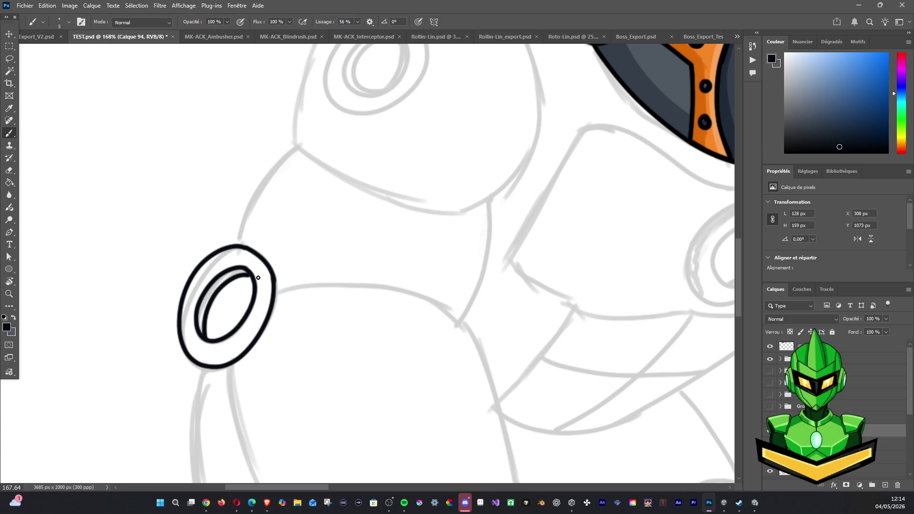
{"action": "scroll", "coordinate": [261, 275], "scroll_direction": "down", "scroll_amount": 3}
{"action": "scroll", "coordinate": [267, 277], "scroll_direction": "down", "scroll_amount": 2}
{"action": "scroll", "coordinate": [285, 281], "scroll_direction": "down", "scroll_amount": 2}
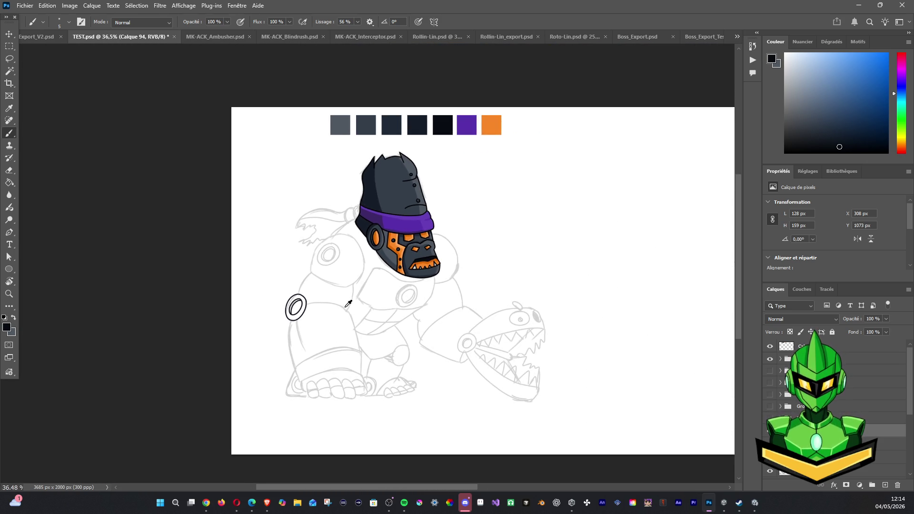
Magic Wand-select the inside of the elbow ring on the inked ring layer.
{"action": "left_click_drag", "start_coordinate": [291, 284], "coordinate": [268, 206]}
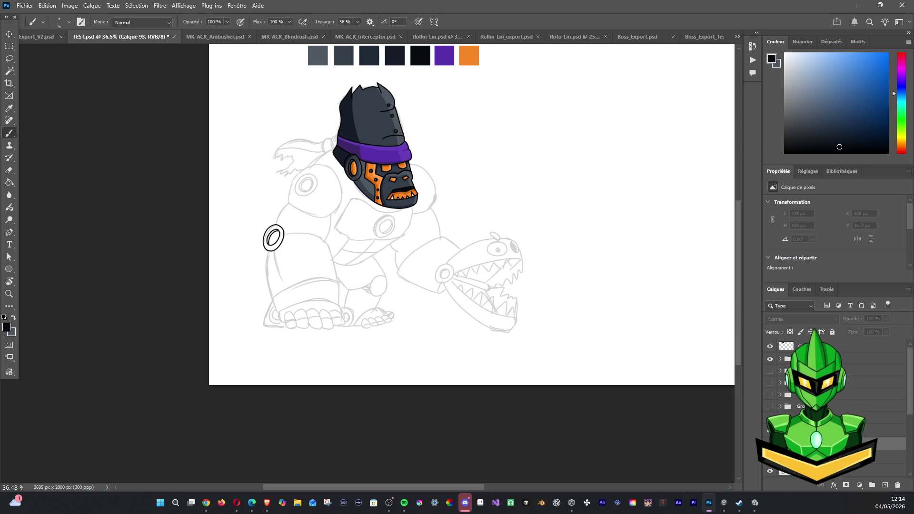
{"action": "left_click", "coordinate": [890, 443]}
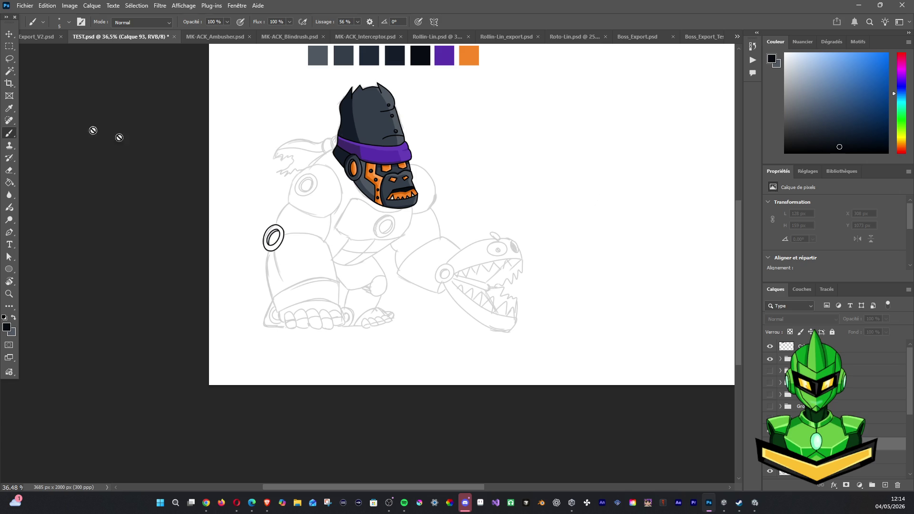
{"action": "key", "text": "w"}
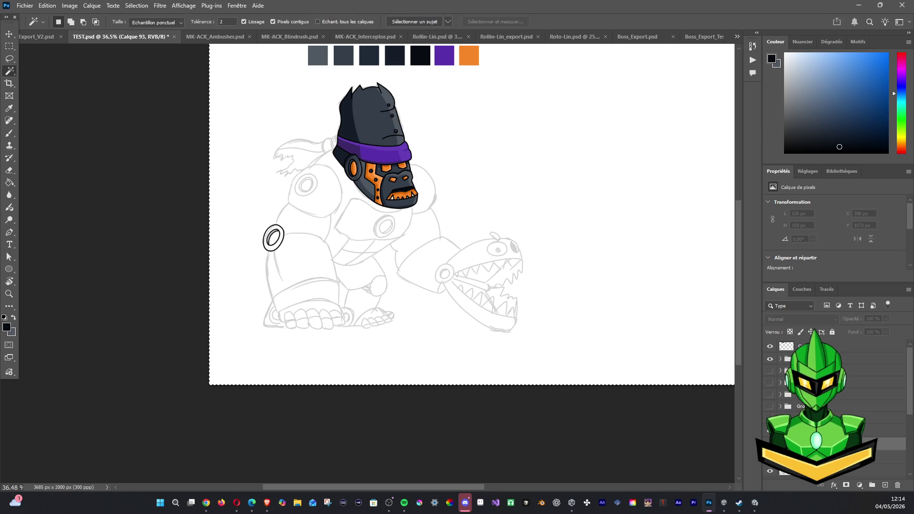
{"action": "left_click", "coordinate": [885, 485]}
{"action": "left_click", "coordinate": [272, 237]}
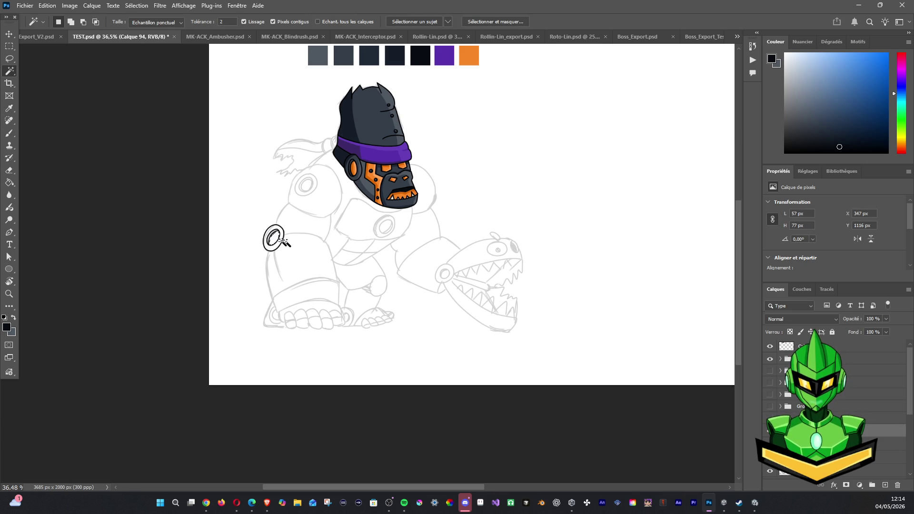
{"action": "scroll", "coordinate": [271, 237], "scroll_direction": "up", "scroll_amount": 3}
{"action": "left_click", "coordinate": [9, 133]}
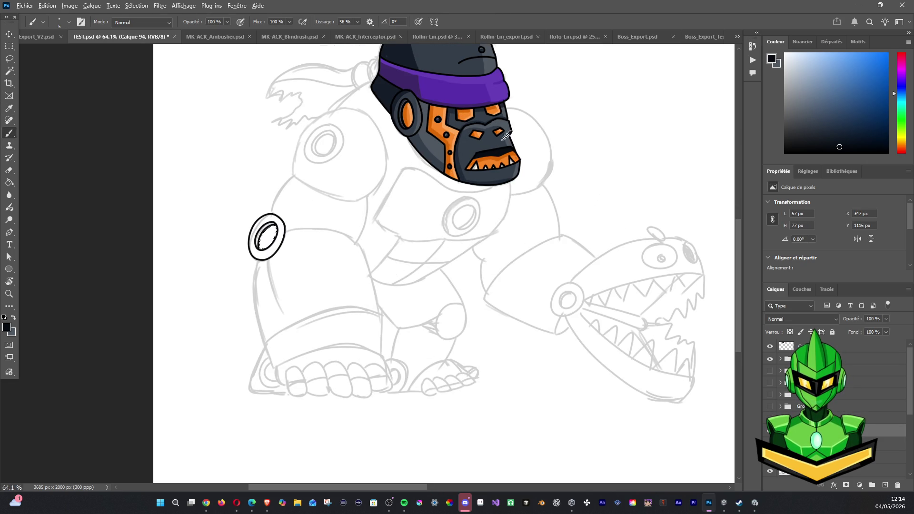
Paint the ring interior with orange sampled from the face on a new layer.
{"action": "left_click", "coordinate": [472, 111], "text": "alt"}
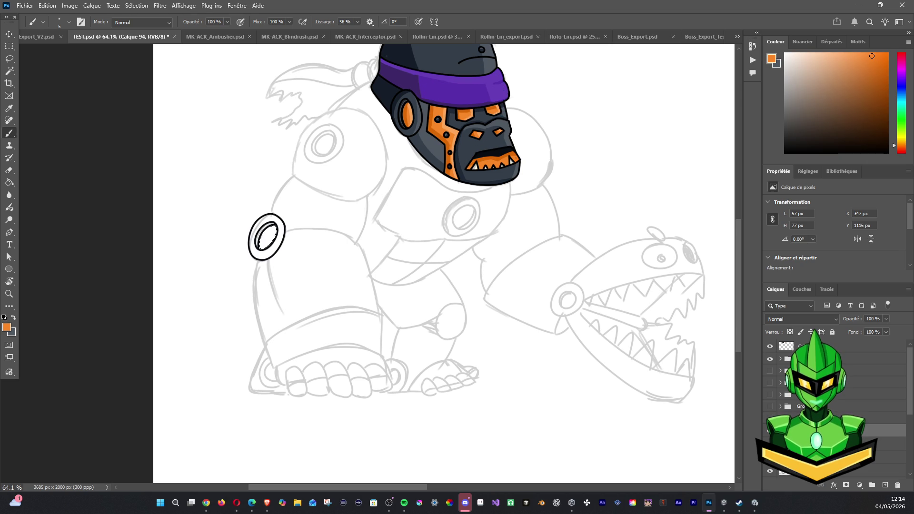
{"action": "left_click", "coordinate": [890, 444]}
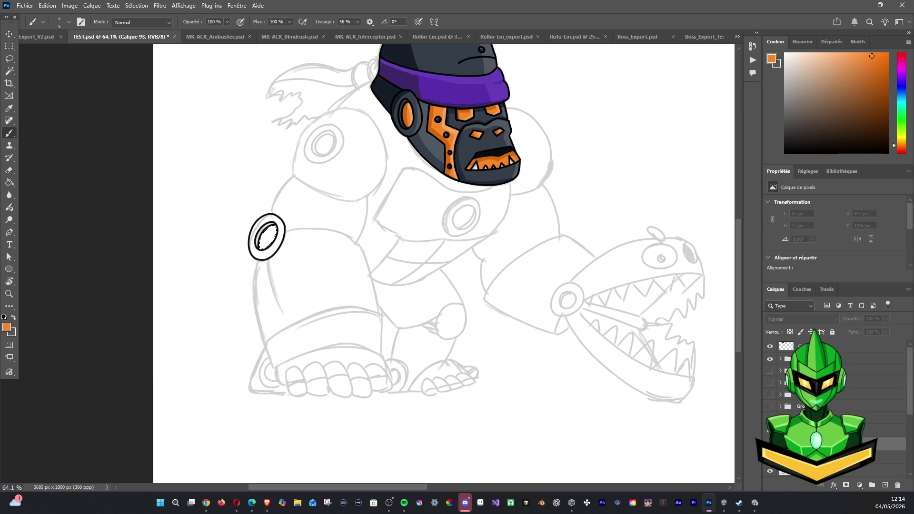
{"action": "left_click", "coordinate": [883, 485]}
{"action": "left_click_drag", "start_coordinate": [263, 231], "coordinate": [269, 241]}
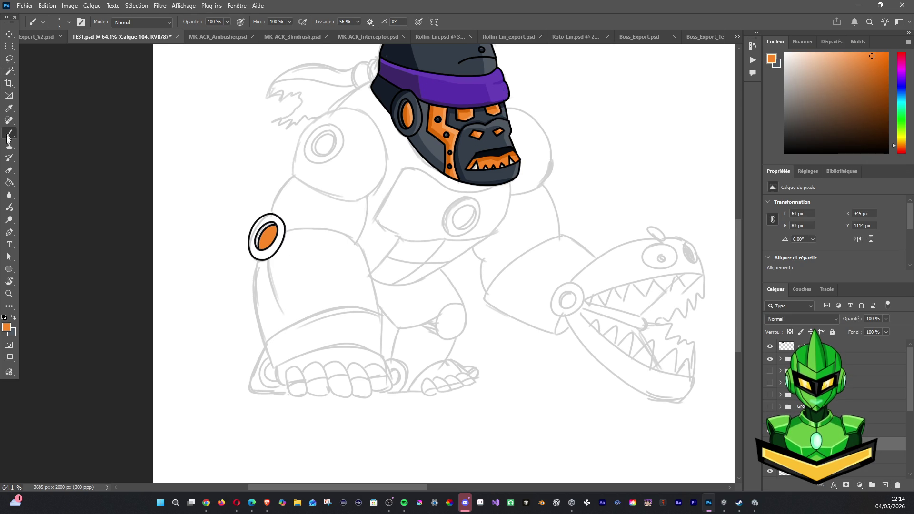
Try a lighter orange highlight on another new layer, then undo the stroke.
{"action": "left_click", "coordinate": [409, 115], "text": "alt"}
{"action": "left_click", "coordinate": [885, 486]}
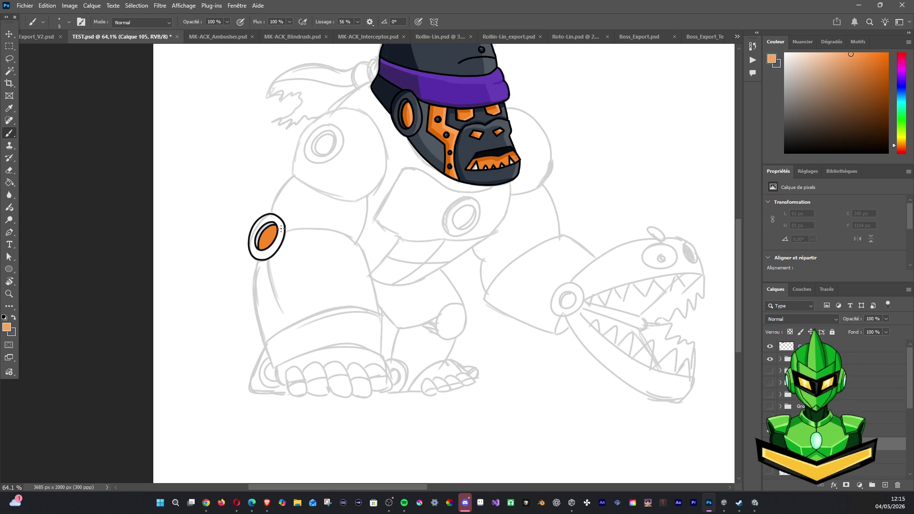
{"action": "left_click_drag", "start_coordinate": [253, 257], "coordinate": [274, 225]}
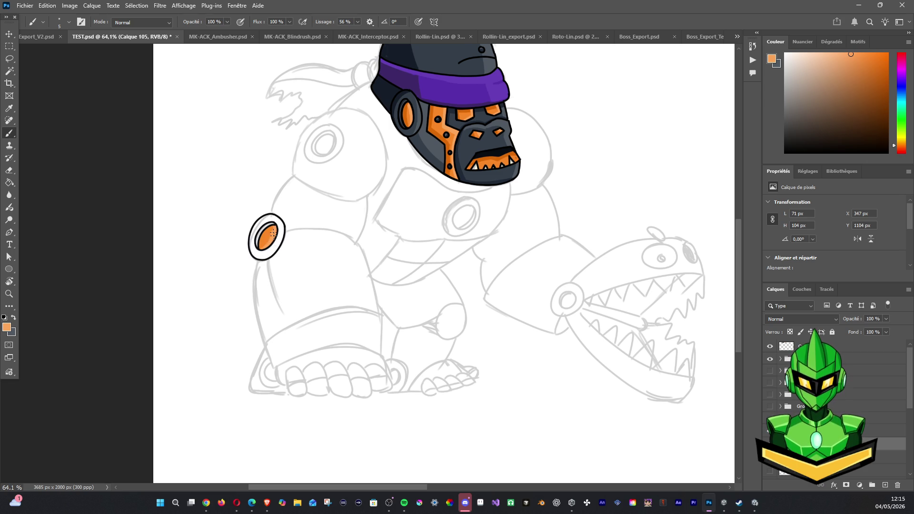
{"action": "key", "text": "ctrl+z"}
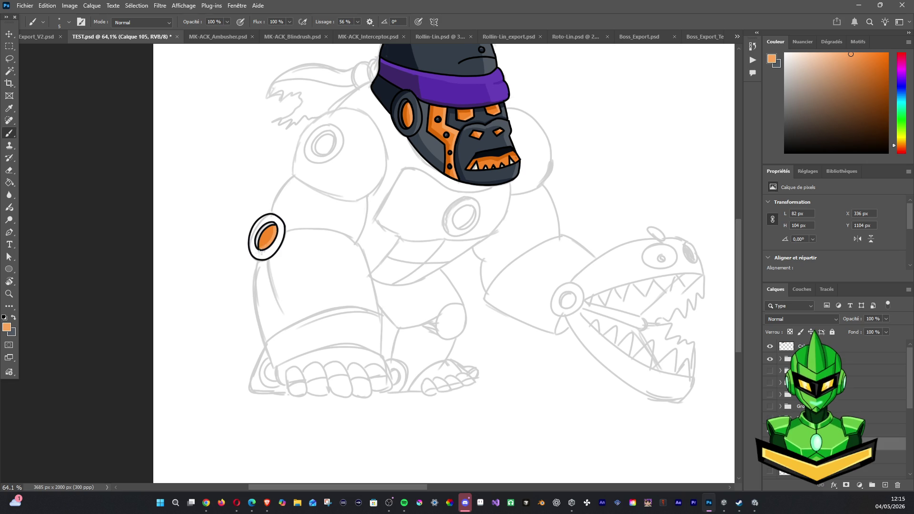
Paint darker orange shading from the head's ear piece on a new layer.
{"action": "left_click", "coordinate": [404, 115], "text": "alt"}
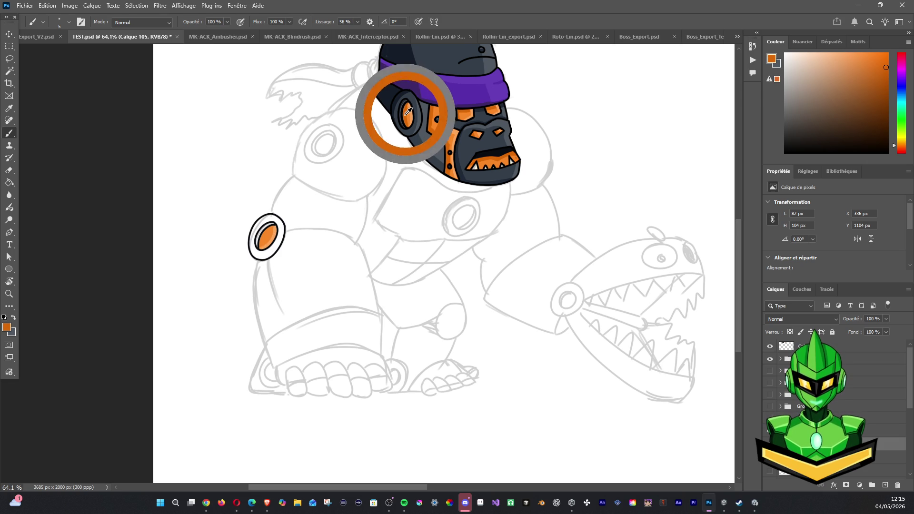
{"action": "left_click", "coordinate": [885, 484]}
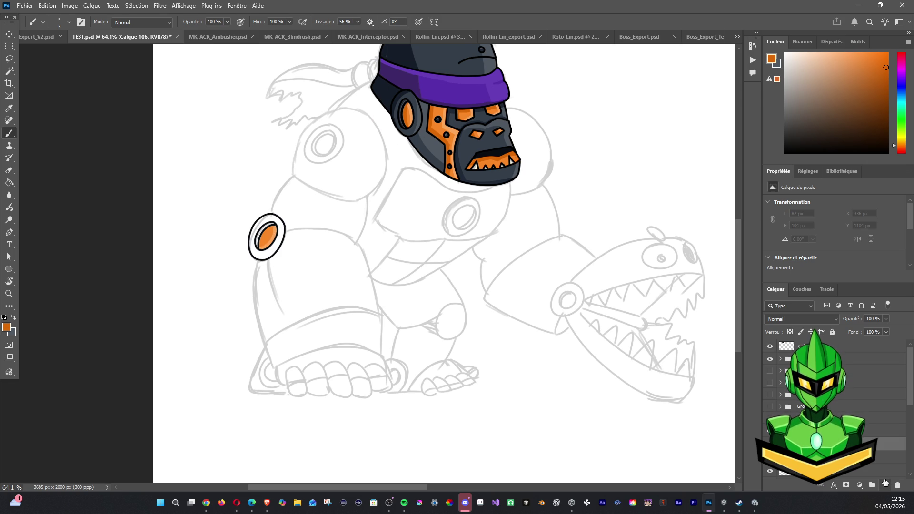
{"action": "mouse_move", "coordinate": [259, 236]}
{"action": "left_mouse_down"}
{"action": "mouse_move", "coordinate": [275, 223]}
{"action": "mouse_move", "coordinate": [259, 248]}
{"action": "mouse_move", "coordinate": [276, 226]}
{"action": "left_mouse_up"}
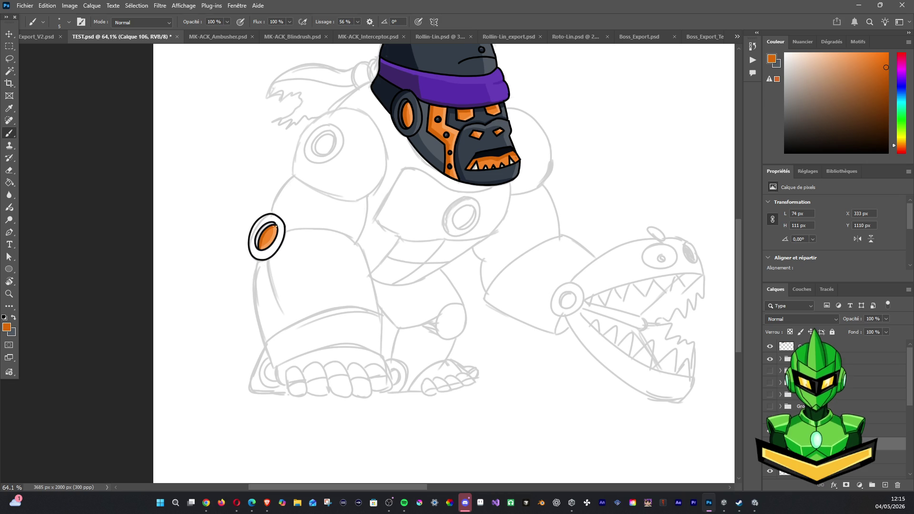
{"action": "scroll", "coordinate": [363, 119], "scroll_direction": "down", "scroll_amount": 3}
{"action": "scroll", "coordinate": [364, 119], "scroll_direction": "down", "scroll_amount": 2}
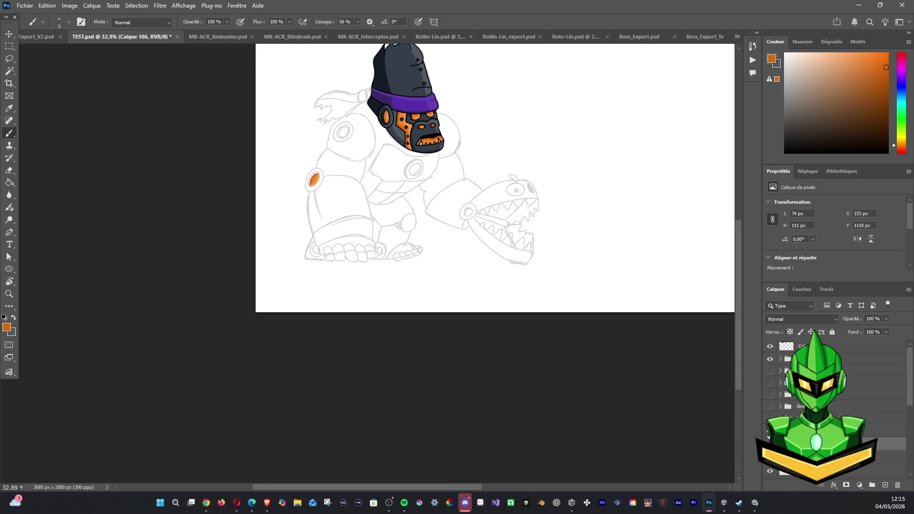
Magic Wand-select the white band around the orange elbow ellipse.
{"action": "left_click", "coordinate": [313, 180], "text": "ctrl"}
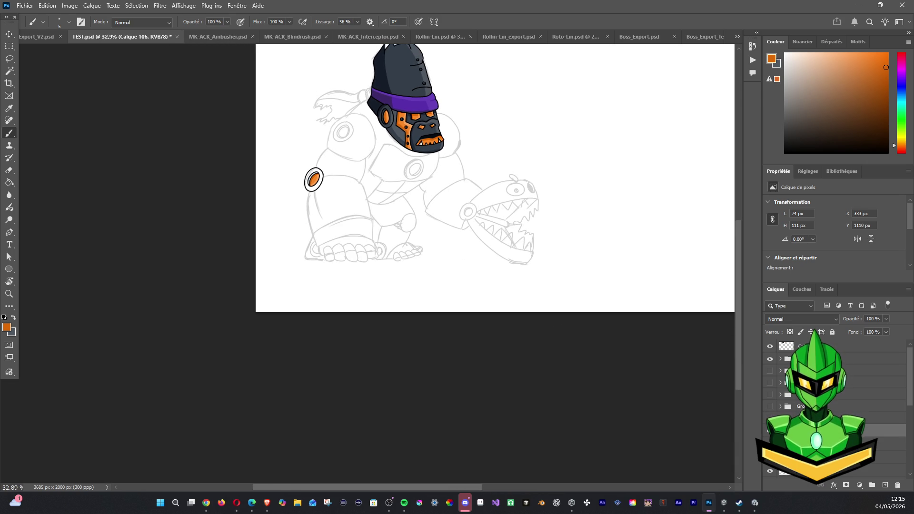
{"action": "left_click", "coordinate": [9, 71]}
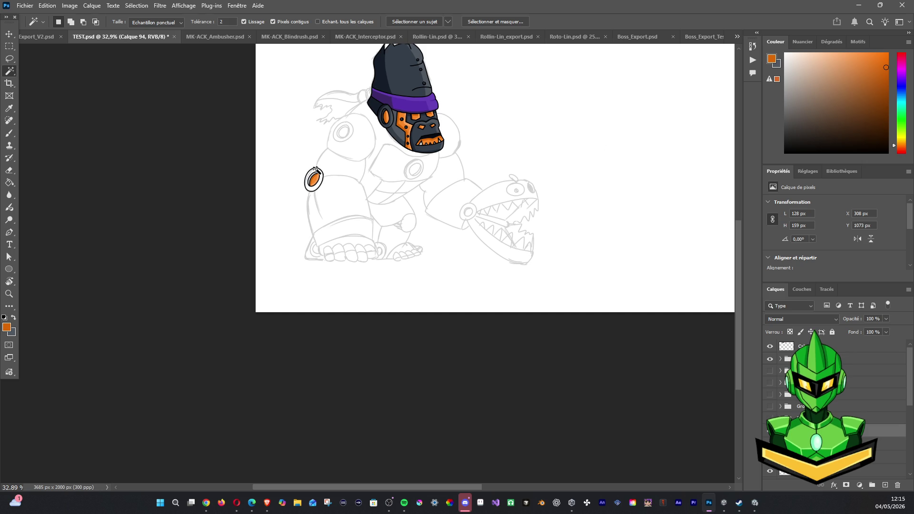
{"action": "left_click", "coordinate": [320, 167]}
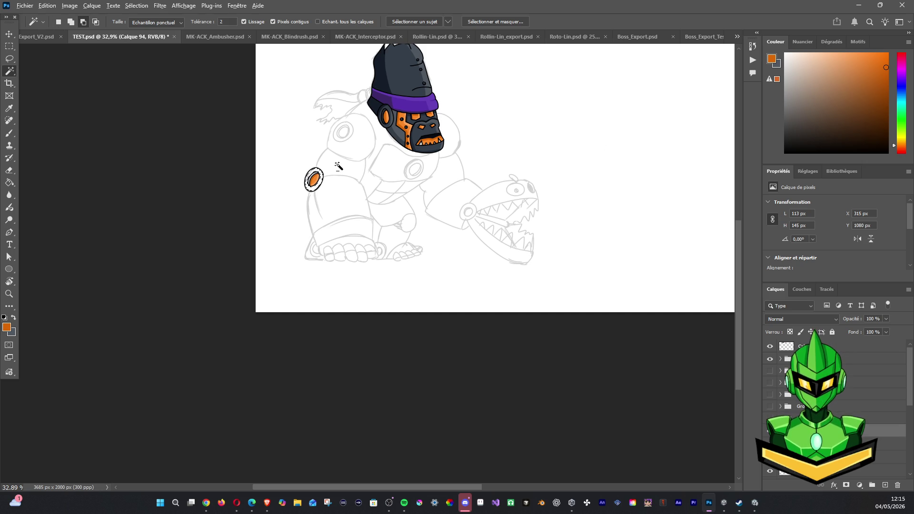
{"action": "scroll", "coordinate": [336, 169], "scroll_direction": "up", "scroll_amount": 2}
{"action": "scroll", "coordinate": [333, 174], "scroll_direction": "up", "scroll_amount": 2}
{"action": "scroll", "coordinate": [330, 180], "scroll_direction": "up", "scroll_amount": 2}
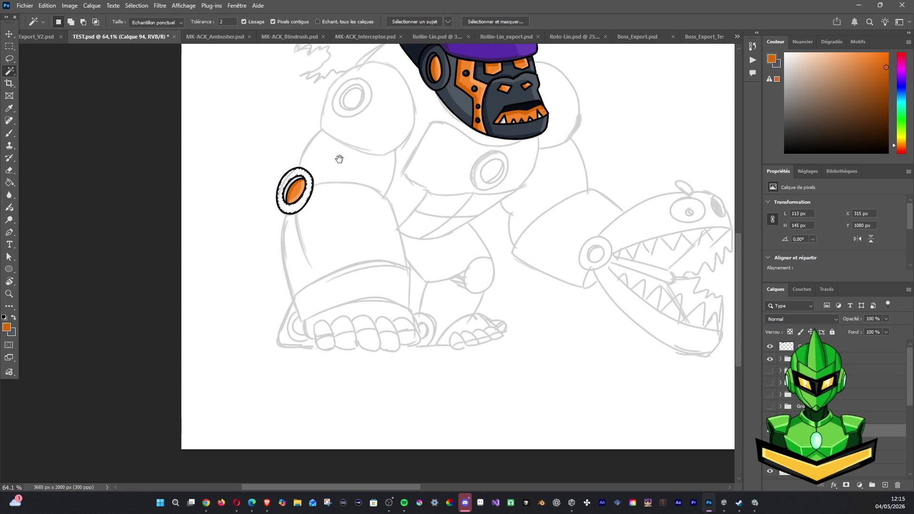
{"action": "scroll", "coordinate": [335, 162], "scroll_direction": "up", "scroll_amount": 3}
{"action": "scroll", "coordinate": [334, 162], "scroll_direction": "right", "scroll_amount": 3}
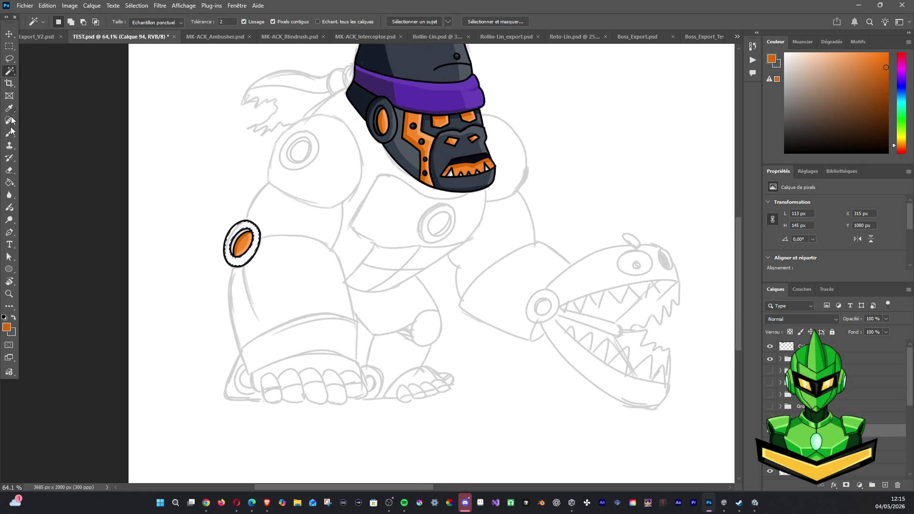
Sample dark blue-grey from the head and attempt the fill, dismissing the unavailable warning.
{"action": "left_click", "coordinate": [9, 133]}
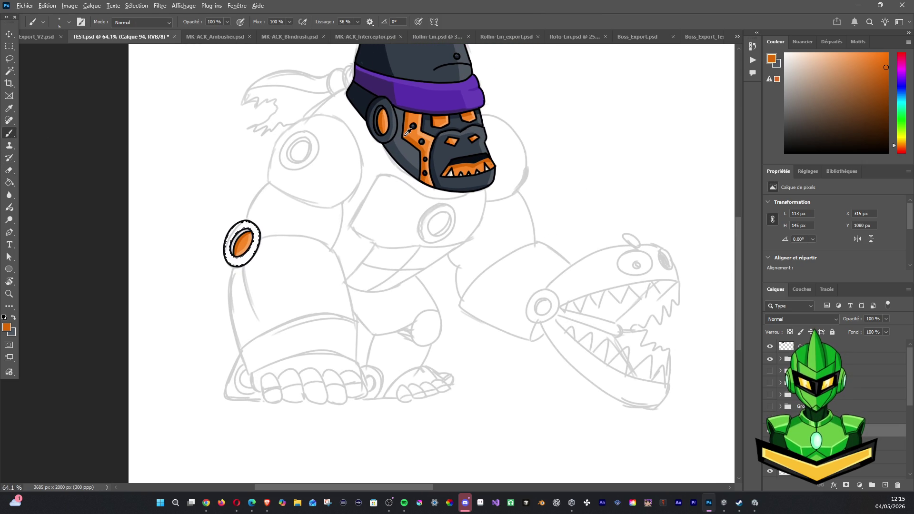
{"action": "left_click", "coordinate": [388, 102], "text": "alt"}
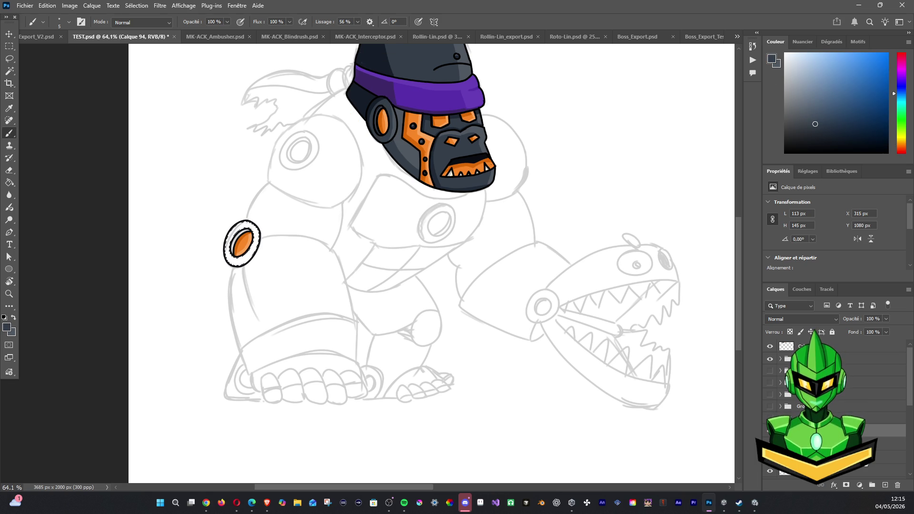
{"action": "key", "text": "alt+BackSpace"}
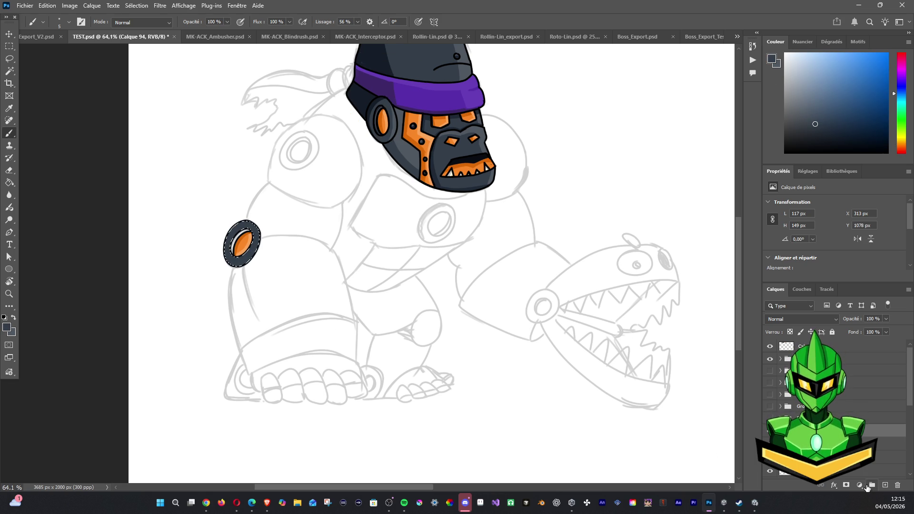
{"action": "key", "text": "ctrl+z"}
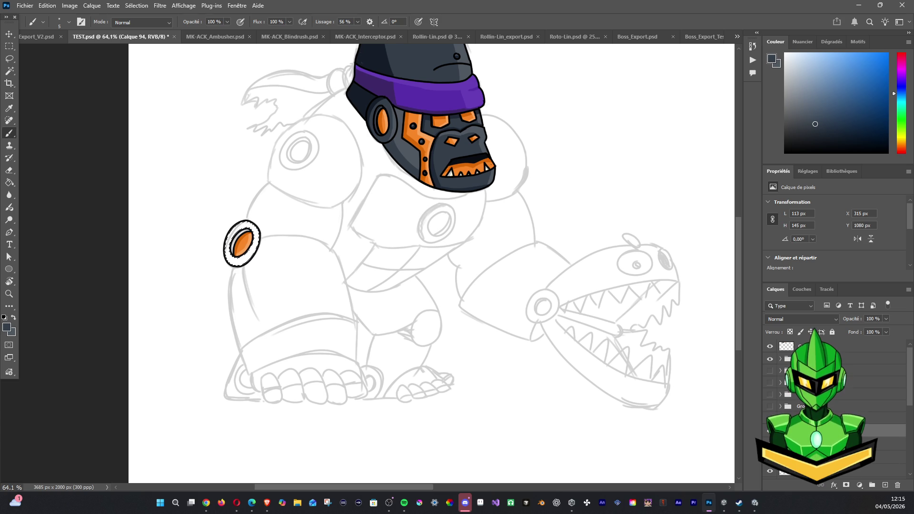
{"action": "left_click", "coordinate": [885, 442]}
{"action": "key", "text": "alt+BackSpace"}
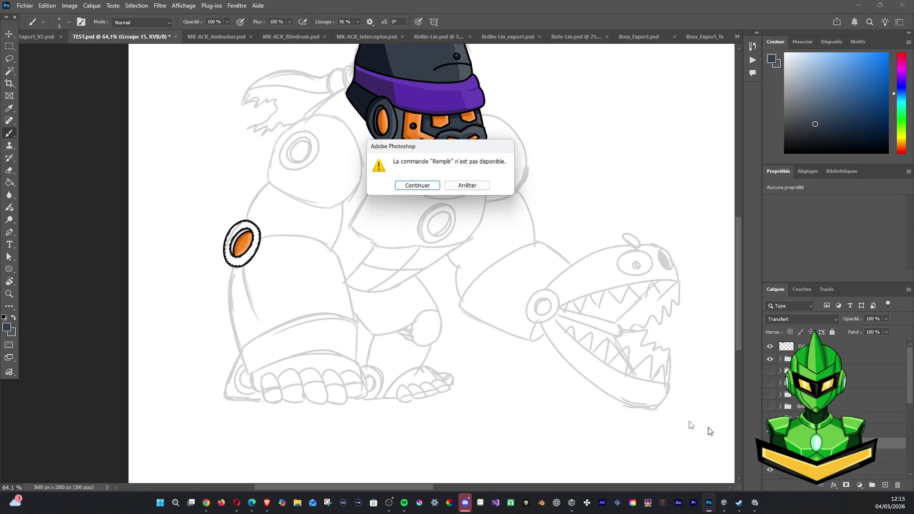
{"action": "left_click", "coordinate": [462, 187]}
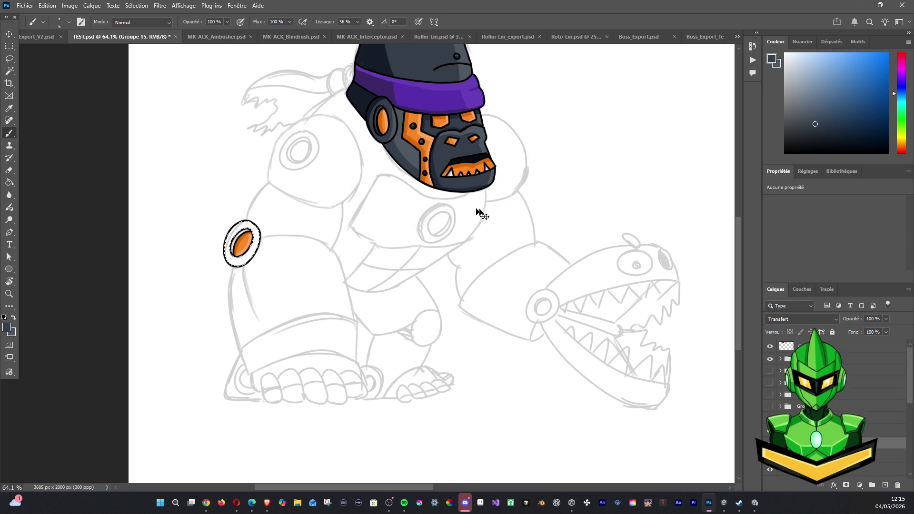
Fill the ring dark blue-grey on a new layer, Calque 108, and deselect.
{"action": "left_click", "coordinate": [884, 484]}
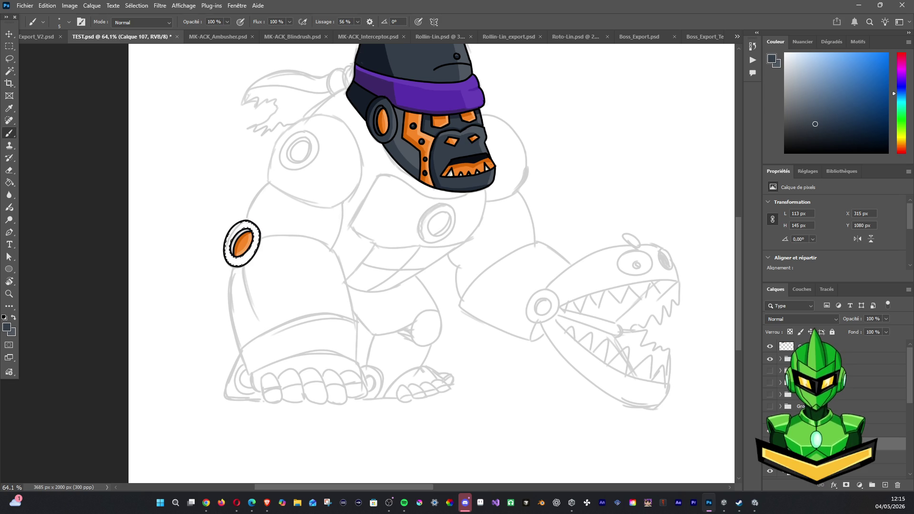
{"action": "key", "text": "ctrl+d"}
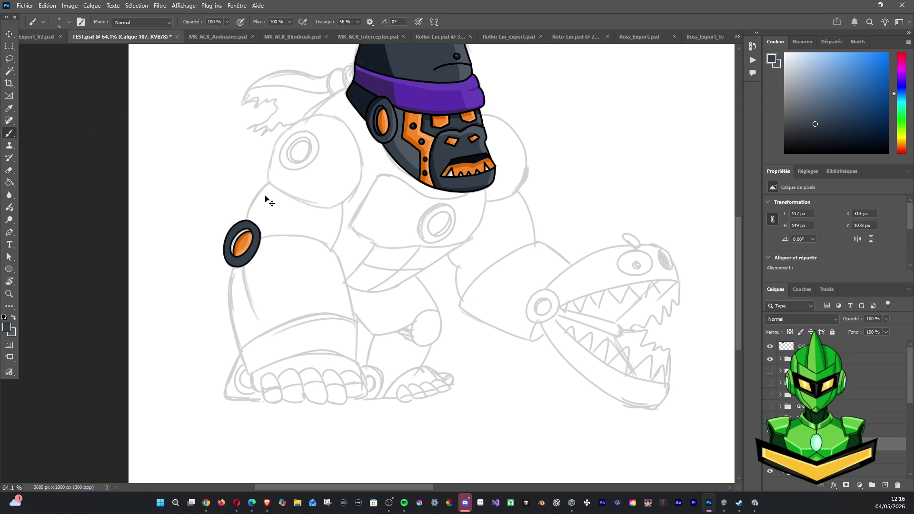
{"action": "key", "text": "ctrl+z"}
{"action": "key", "text": "ctrl+z"}
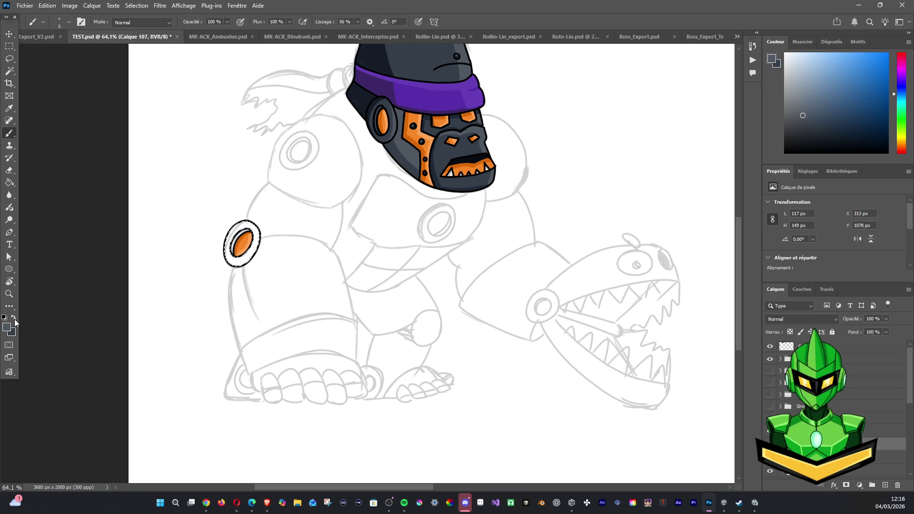
{"action": "key", "text": "alt+BackSpace"}
{"action": "key", "text": "ctrl+d"}
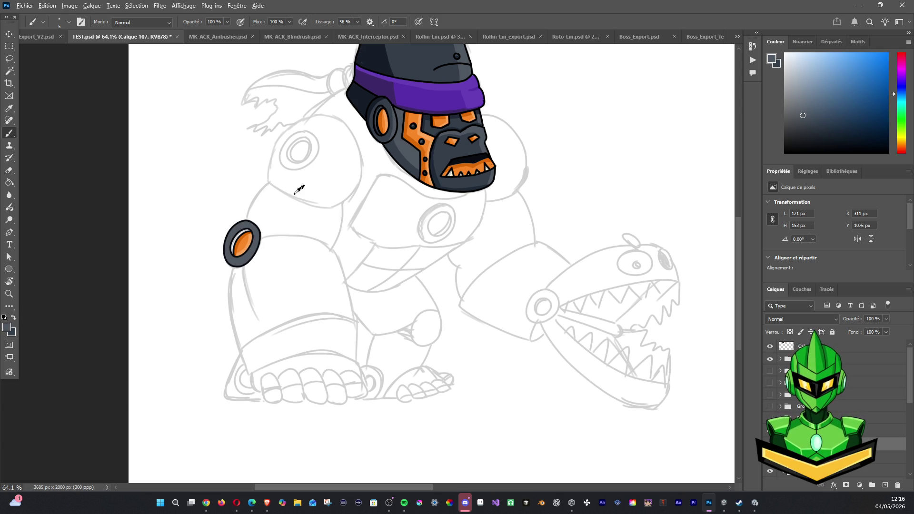
{"action": "scroll", "coordinate": [269, 224], "scroll_direction": "down", "scroll_amount": 2}
{"action": "scroll", "coordinate": [252, 233], "scroll_direction": "up", "scroll_amount": 3}
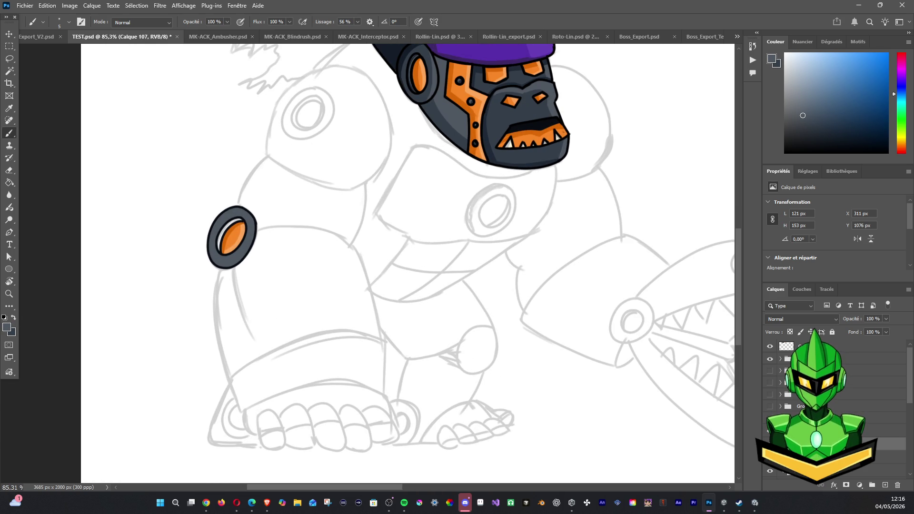
Add a touch-up layer above Calque 106 and sample the darker helmet grey.
{"action": "left_click", "coordinate": [868, 457]}
{"action": "left_click", "coordinate": [885, 484]}
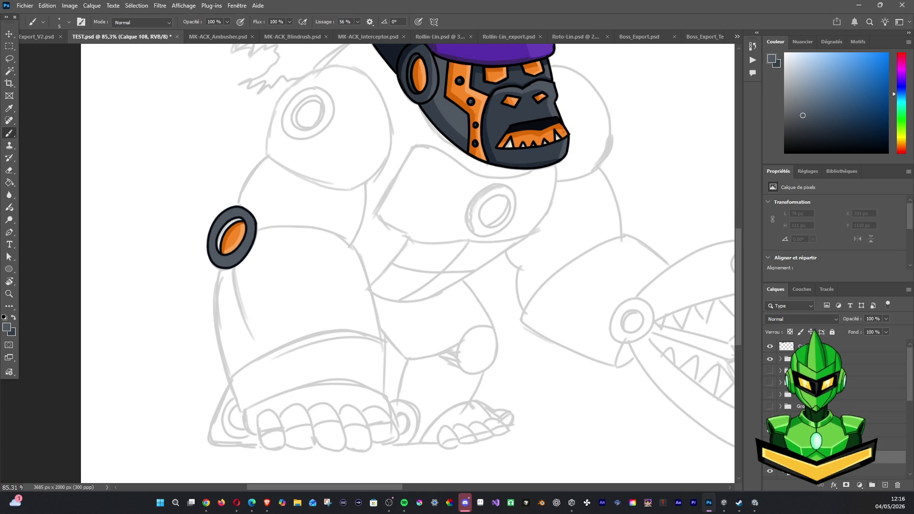
{"action": "left_click", "coordinate": [9, 120]}
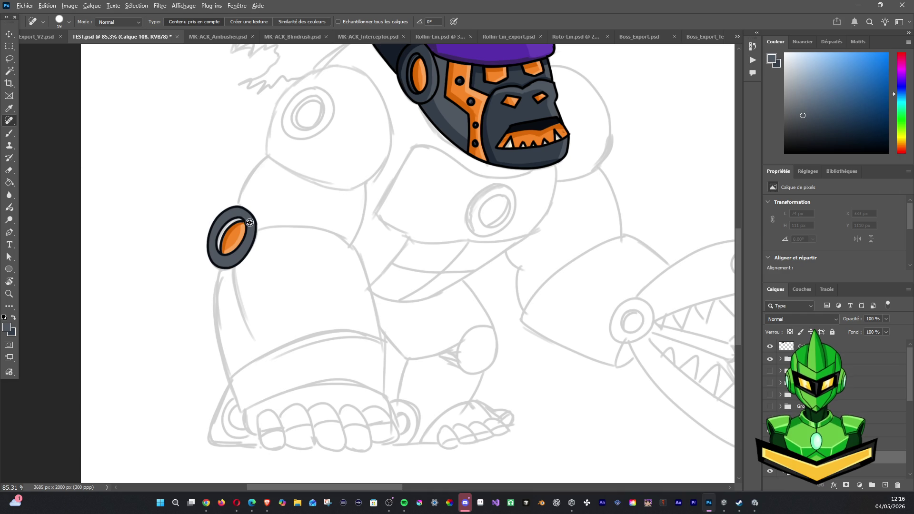
{"action": "scroll", "coordinate": [245, 180], "scroll_direction": "up", "scroll_amount": 4}
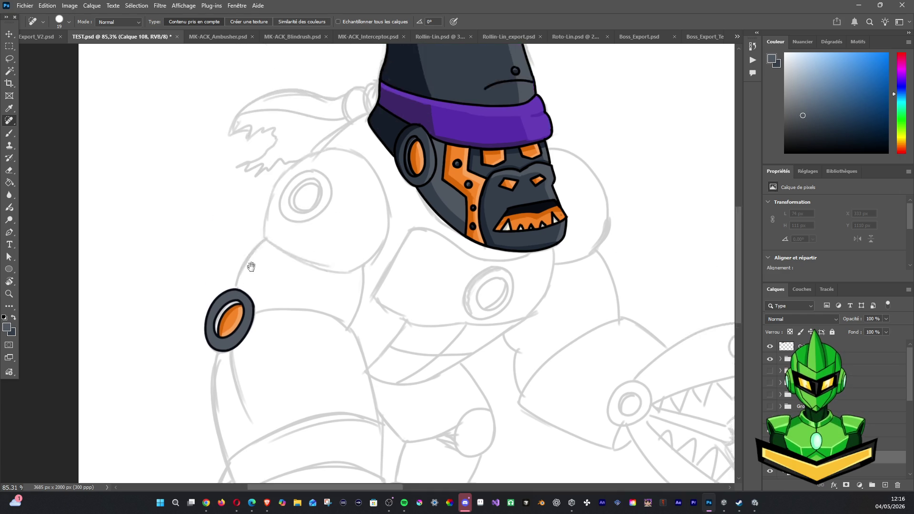
{"action": "left_click", "coordinate": [10, 133]}
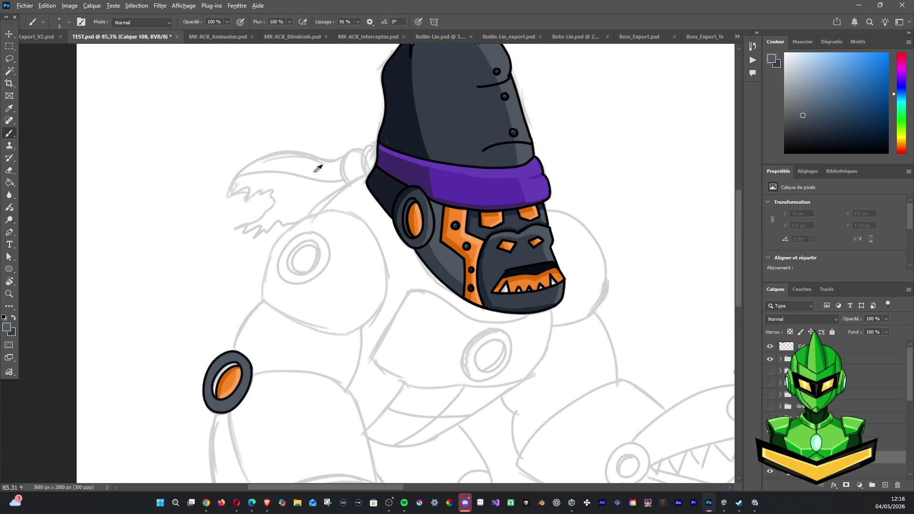
{"action": "left_click", "coordinate": [412, 188], "text": "alt"}
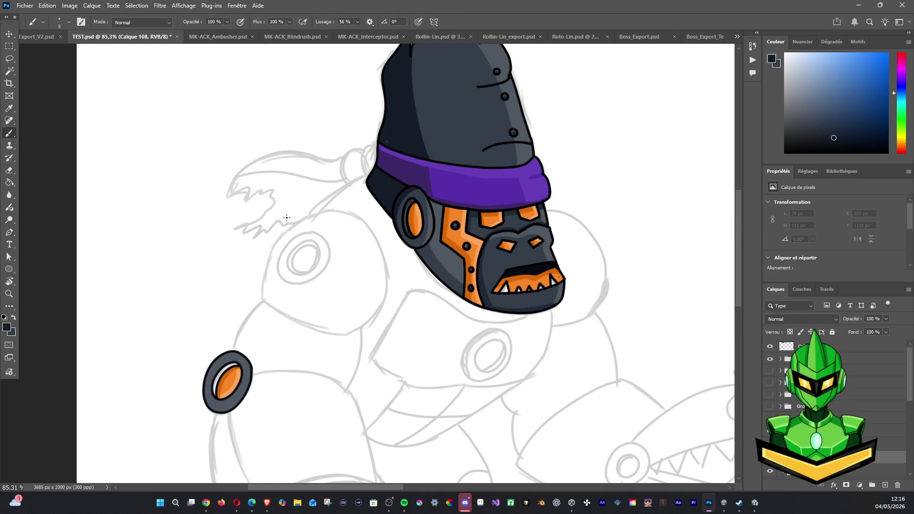
Paint over the ring's white highlight in dark grey and thicken its right rim in black.
{"action": "mouse_move", "coordinate": [236, 365]}
{"action": "left_mouse_down"}
{"action": "mouse_move", "coordinate": [217, 383]}
{"action": "mouse_move", "coordinate": [222, 367]}
{"action": "left_mouse_up"}
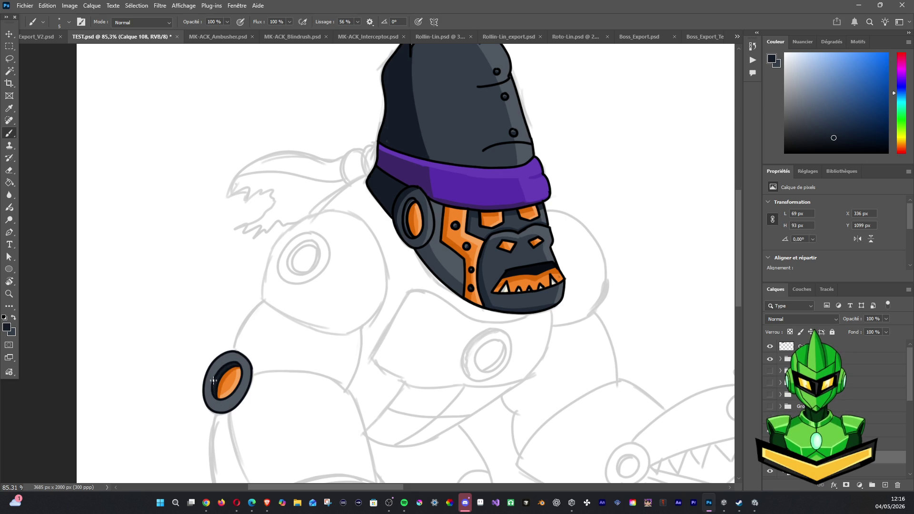
{"action": "left_click", "coordinate": [505, 156], "text": "alt"}
{"action": "left_click", "coordinate": [531, 152], "text": "alt"}
{"action": "left_click_drag", "start_coordinate": [244, 357], "coordinate": [240, 397]}
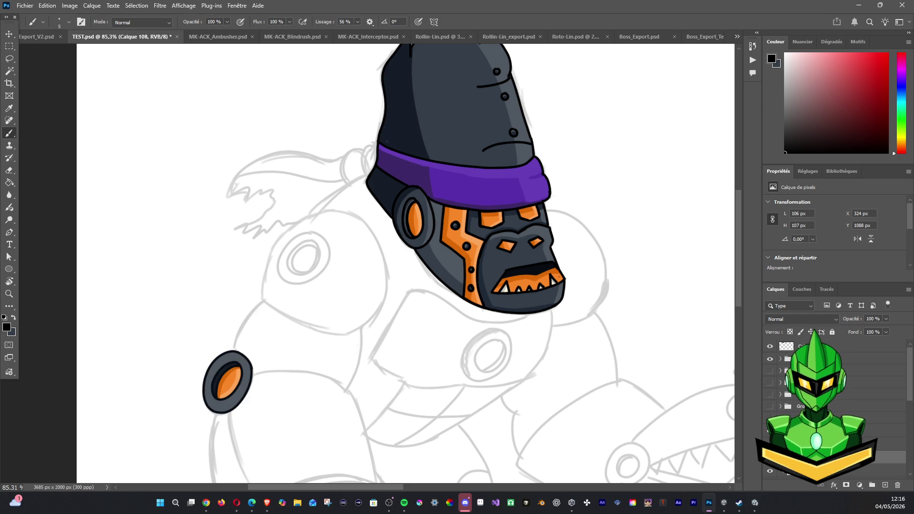
On Calque 107, thicken the ring's lower-left outline with its own dark blue-grey.
{"action": "left_click", "coordinate": [833, 443]}
{"action": "left_click_drag", "start_coordinate": [234, 354], "coordinate": [220, 374]}
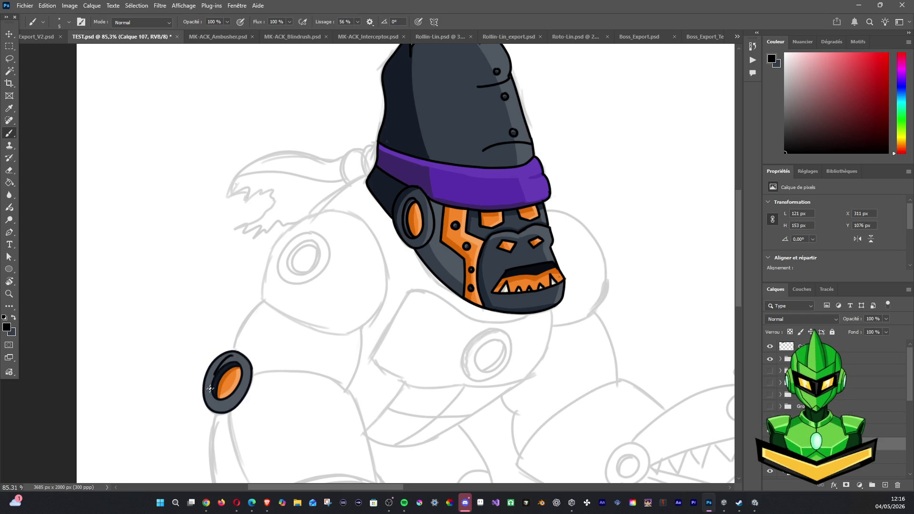
{"action": "key", "text": "ctrl+z"}
{"action": "left_click", "coordinate": [219, 351], "text": "alt"}
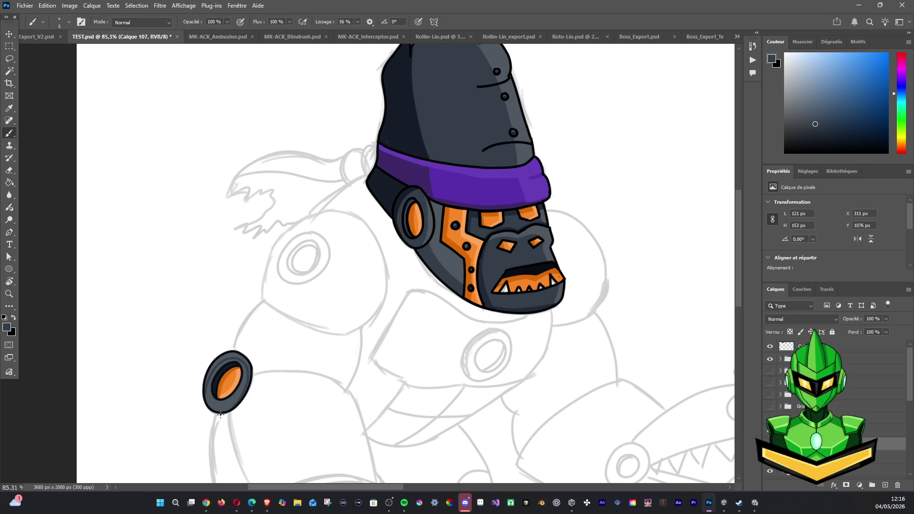
{"action": "left_click_drag", "start_coordinate": [206, 393], "coordinate": [237, 399]}
Magic Wand-select the grey elbow ring, then clear the selection.
{"action": "key", "text": "w"}
{"action": "left_click", "coordinate": [213, 403]}
{"action": "key", "text": "ctrl+d"}
{"action": "scroll", "coordinate": [327, 367], "scroll_direction": "down", "scroll_amount": 2}
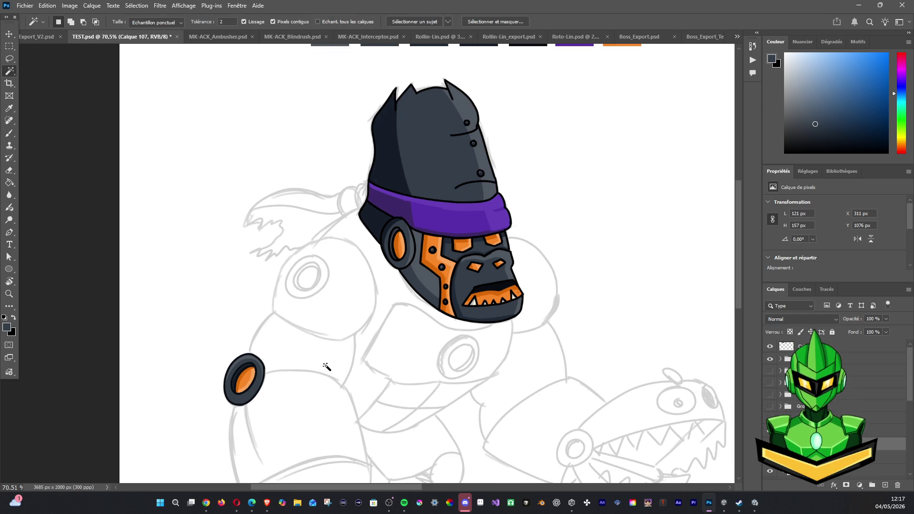
Toggle the ring outline layer's visibility to compare, leaving it shown.
{"action": "left_click", "coordinate": [767, 434]}
{"action": "left_click", "coordinate": [768, 434]}
{"action": "left_click", "coordinate": [767, 433]}
{"action": "left_click", "coordinate": [767, 434]}
{"action": "scroll", "coordinate": [239, 428], "scroll_direction": "up", "scroll_amount": 3}
{"action": "scroll", "coordinate": [276, 379], "scroll_direction": "up", "scroll_amount": 2}
{"action": "scroll", "coordinate": [295, 372], "scroll_direction": "up", "scroll_amount": 3}
{"action": "scroll", "coordinate": [285, 376], "scroll_direction": "up", "scroll_amount": 1}
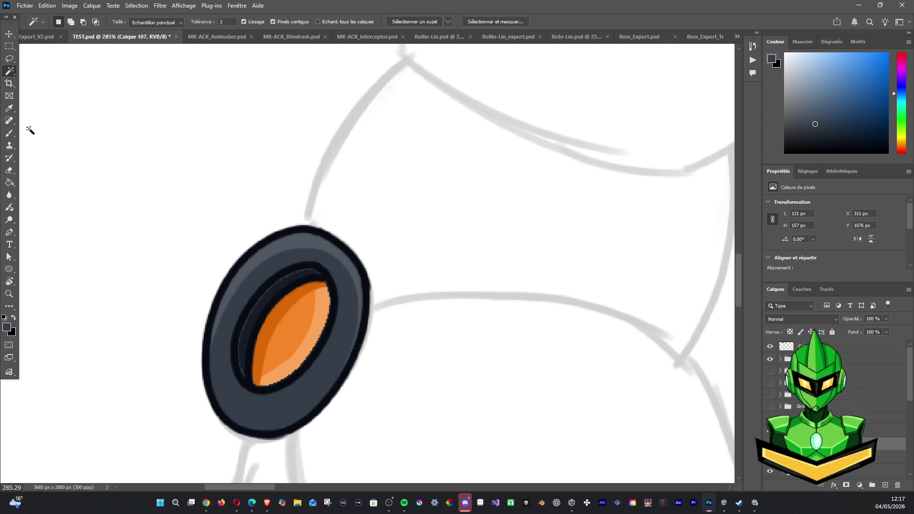
{"action": "left_click", "coordinate": [10, 136]}
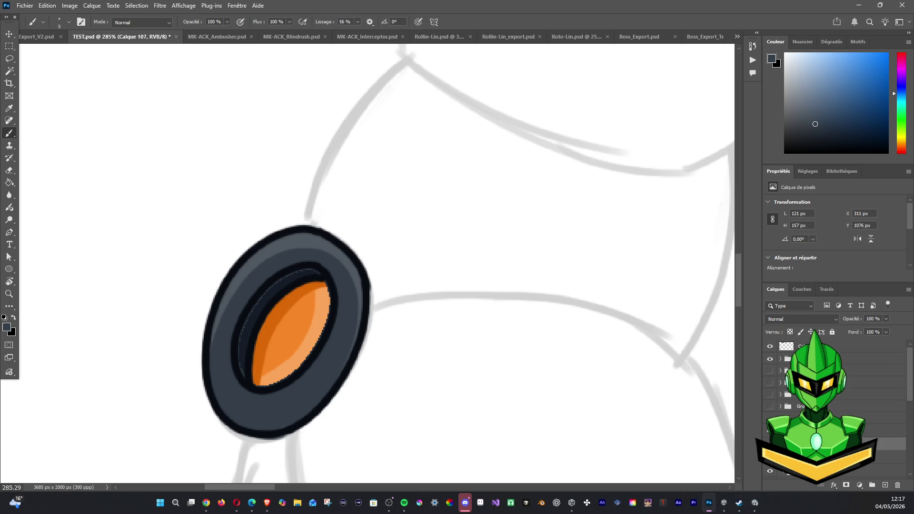
Toggle the grey fill and inner band layers, keeping the dark grey fill visible, then zoom out.
{"action": "scroll", "coordinate": [790, 405], "scroll_direction": "down", "scroll_amount": 1}
{"action": "left_click", "coordinate": [768, 431]}
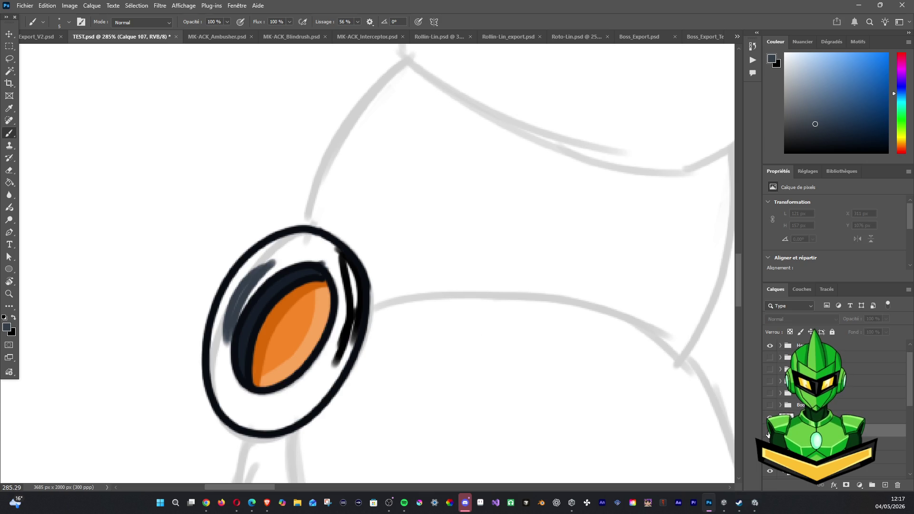
{"action": "left_click", "coordinate": [768, 431]}
{"action": "left_click", "coordinate": [768, 442]}
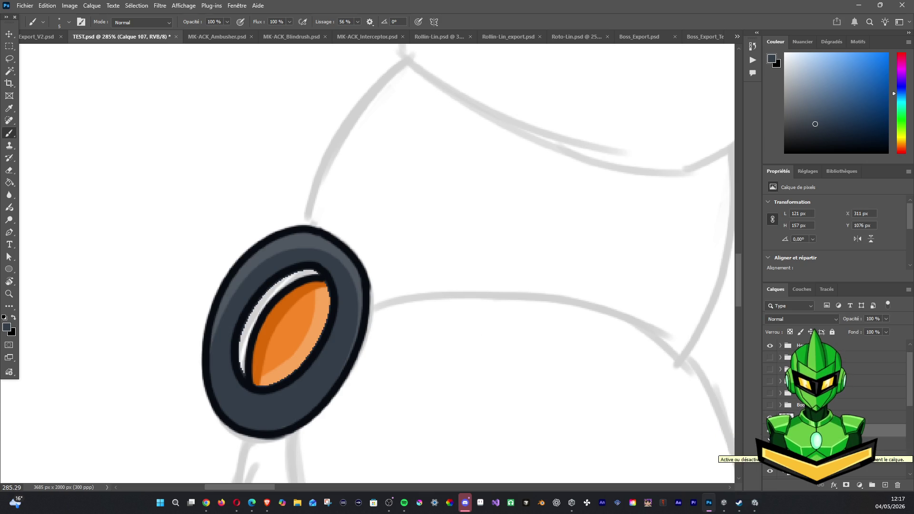
{"action": "left_click", "coordinate": [768, 431]}
{"action": "left_click", "coordinate": [768, 431]}
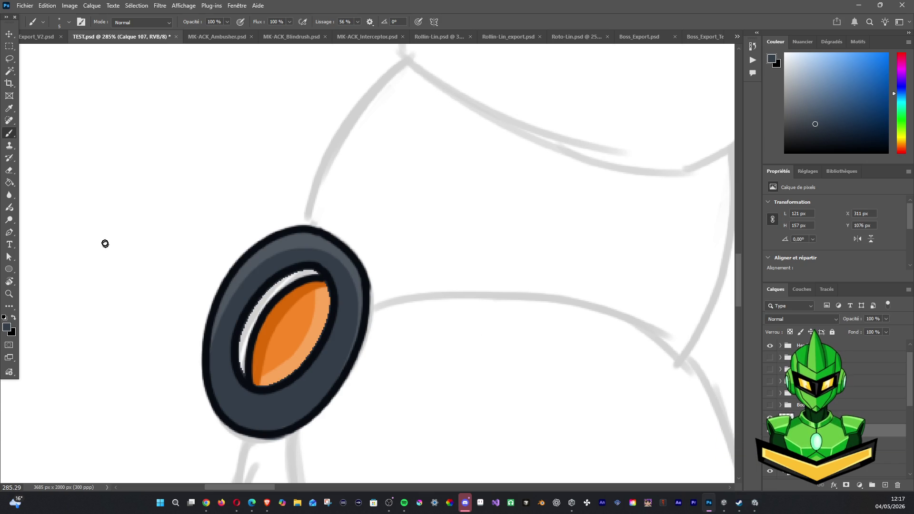
{"action": "key", "text": "e"}
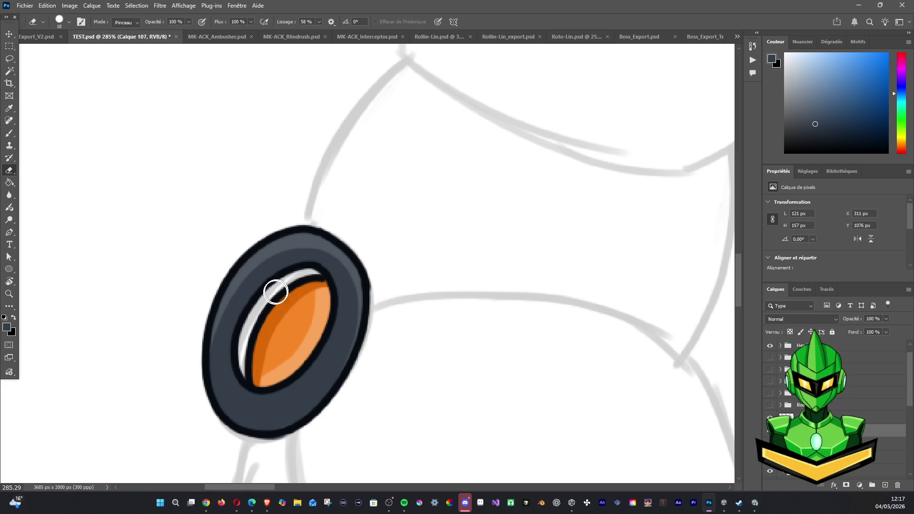
{"action": "scroll", "coordinate": [285, 234], "scroll_direction": "down", "scroll_amount": 3}
{"action": "scroll", "coordinate": [373, 220], "scroll_direction": "down", "scroll_amount": 3}
{"action": "scroll", "coordinate": [398, 277], "scroll_direction": "down", "scroll_amount": 3}
{"action": "scroll", "coordinate": [414, 304], "scroll_direction": "down", "scroll_amount": 1}
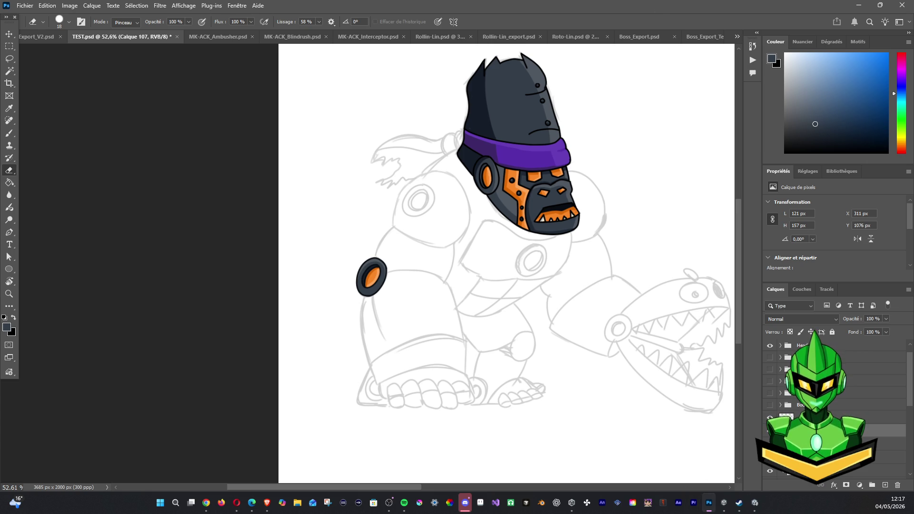
Group the three elbow ring layers and toggle their visibility to check them.
{"action": "left_click", "coordinate": [890, 417], "text": "ctrl"}
{"action": "left_click", "coordinate": [890, 444], "text": "ctrl"}
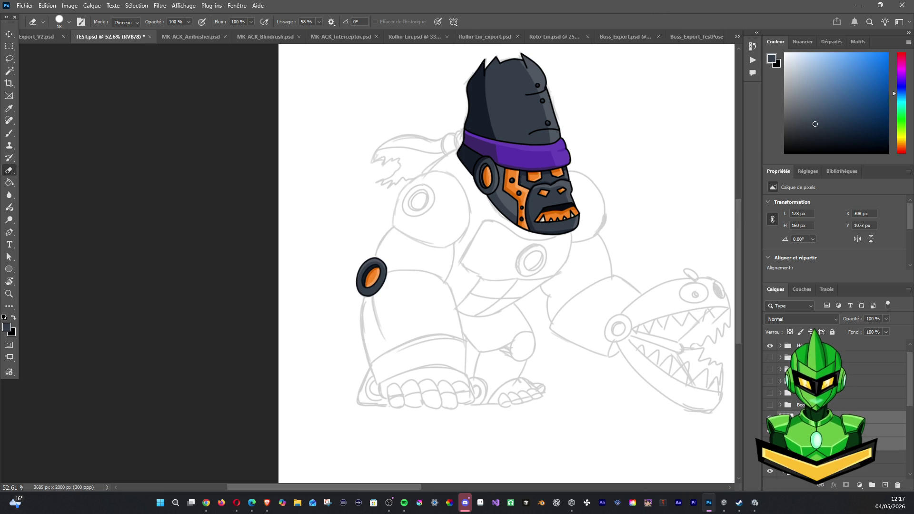
{"action": "key", "text": "ctrl+g"}
{"action": "left_click", "coordinate": [770, 417]}
{"action": "left_click", "coordinate": [770, 418]}
{"action": "left_click", "coordinate": [767, 430]}
{"action": "left_click", "coordinate": [768, 431]}
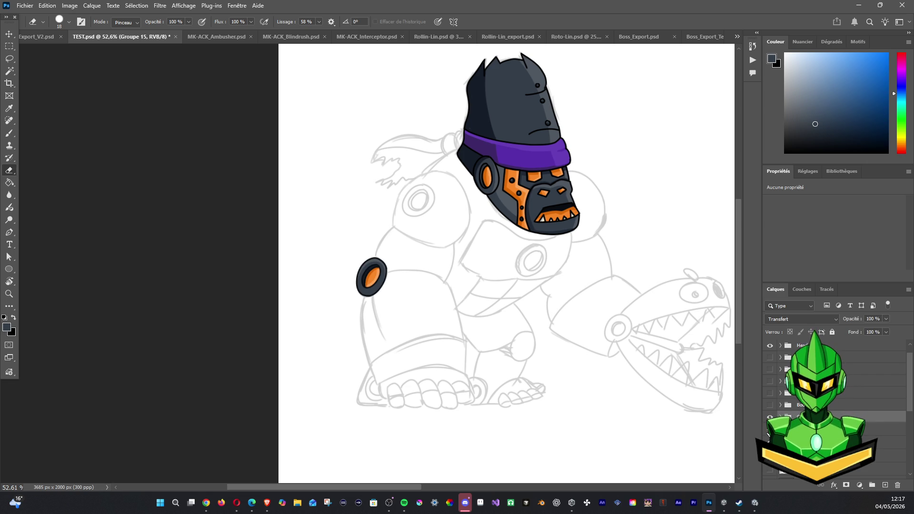
Switch from Calque 106 to Calque 104, check the eye outline, and expand the group.
{"action": "left_click", "coordinate": [810, 429]}
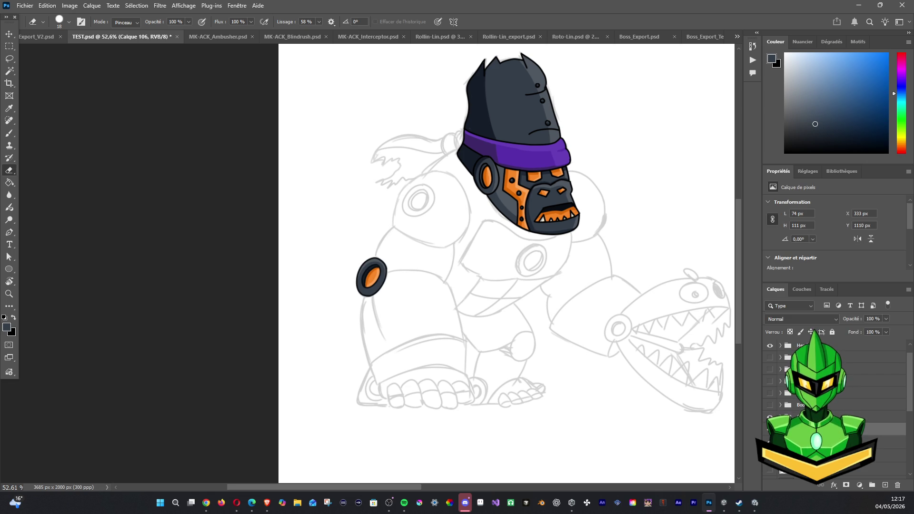
{"action": "scroll", "coordinate": [833, 405], "scroll_direction": "down", "scroll_amount": 2}
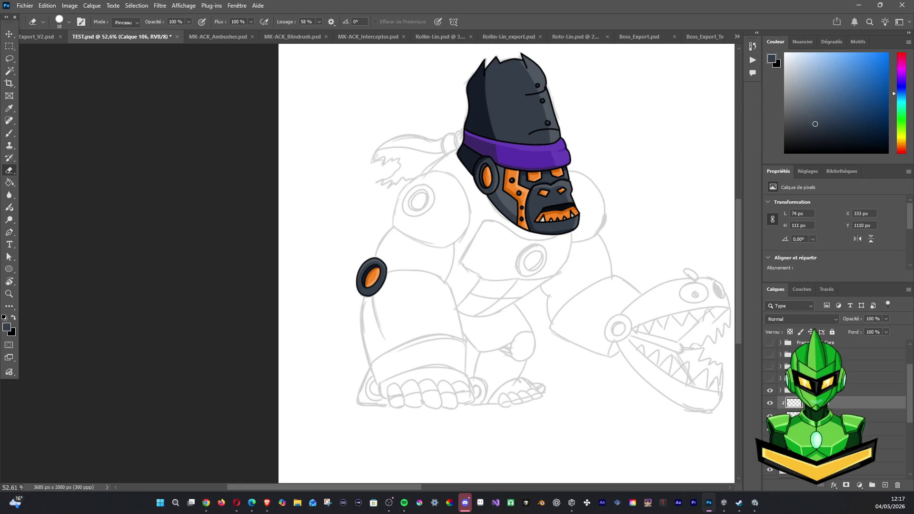
{"action": "left_click", "coordinate": [809, 428]}
{"action": "left_click", "coordinate": [771, 391]}
{"action": "left_click", "coordinate": [771, 391]}
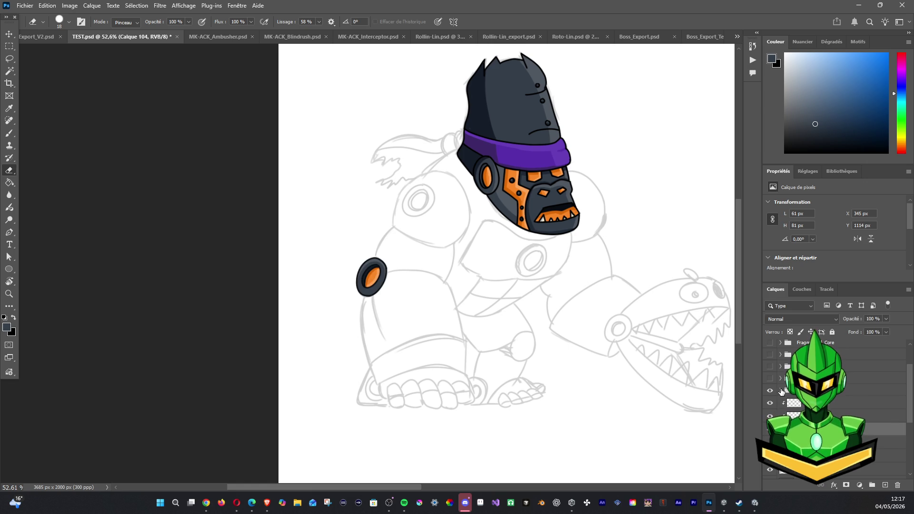
{"action": "left_click", "coordinate": [781, 390]}
{"action": "scroll", "coordinate": [833, 404], "scroll_direction": "down", "scroll_amount": 2}
{"action": "scroll", "coordinate": [833, 404], "scroll_direction": "down", "scroll_amount": 2}
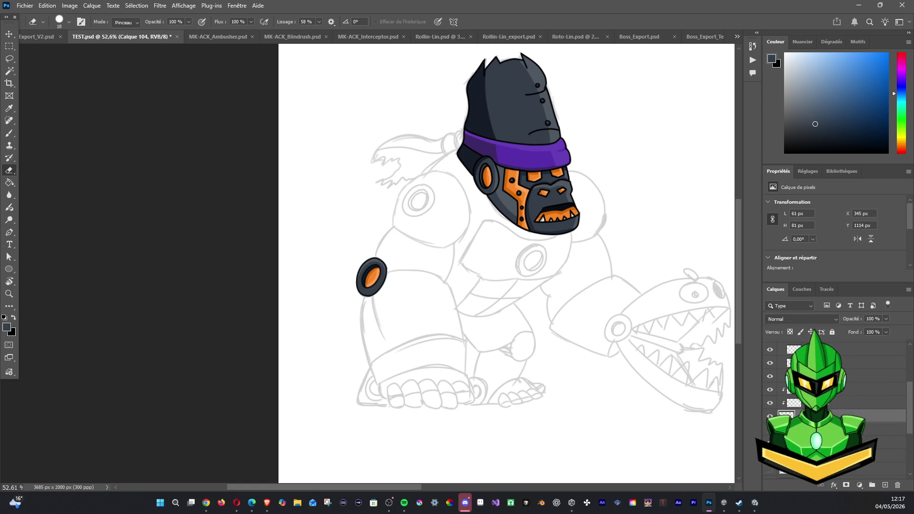
Check the grey sketch and orange fill, then remove the highlight stripe on Calque 104.
{"action": "left_click", "coordinate": [885, 442]}
{"action": "left_click", "coordinate": [770, 442]}
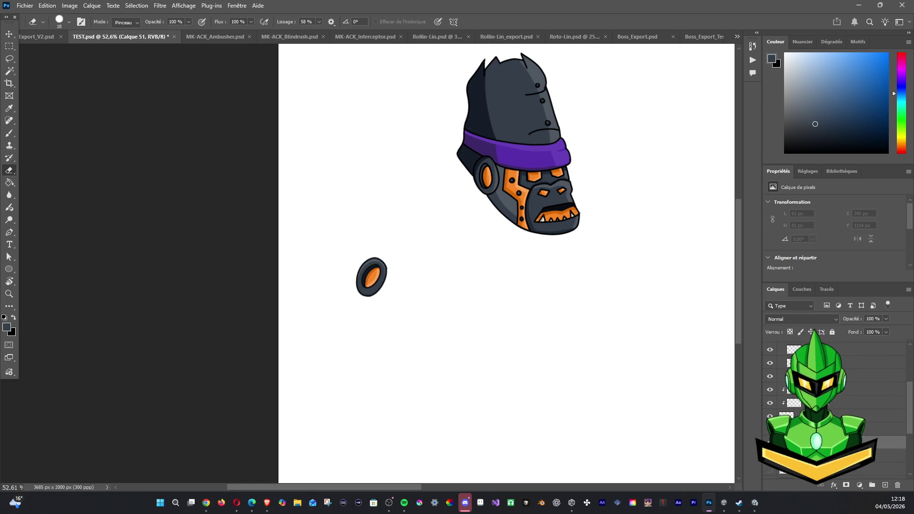
{"action": "left_click", "coordinate": [770, 443]}
{"action": "scroll", "coordinate": [833, 405], "scroll_direction": "up", "scroll_amount": 1}
{"action": "left_click", "coordinate": [768, 430]}
{"action": "left_click", "coordinate": [768, 430]}
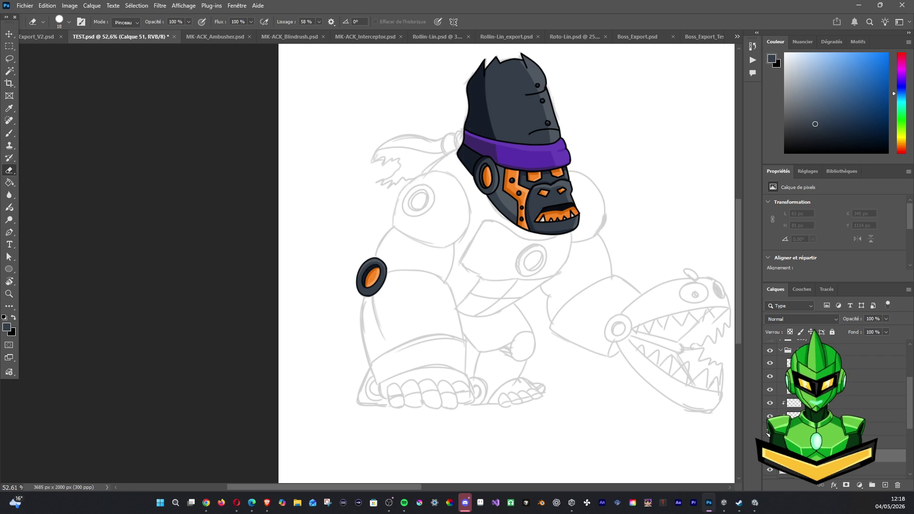
{"action": "left_click", "coordinate": [885, 430]}
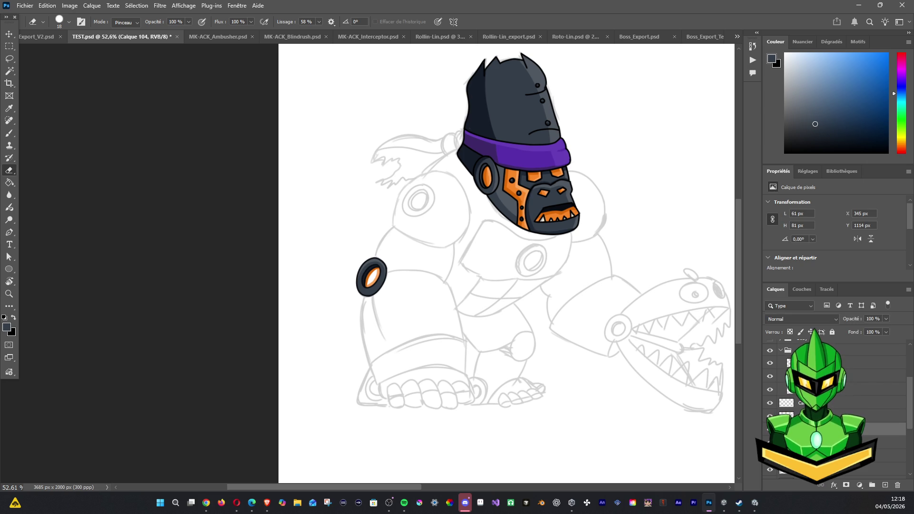
{"action": "key", "text": "ctrl+z"}
Try grouping Calque 106 with another layer, undo it, and hide one ring layer.
{"action": "left_click", "coordinate": [780, 403]}
{"action": "left_click", "coordinate": [781, 416], "text": "shift"}
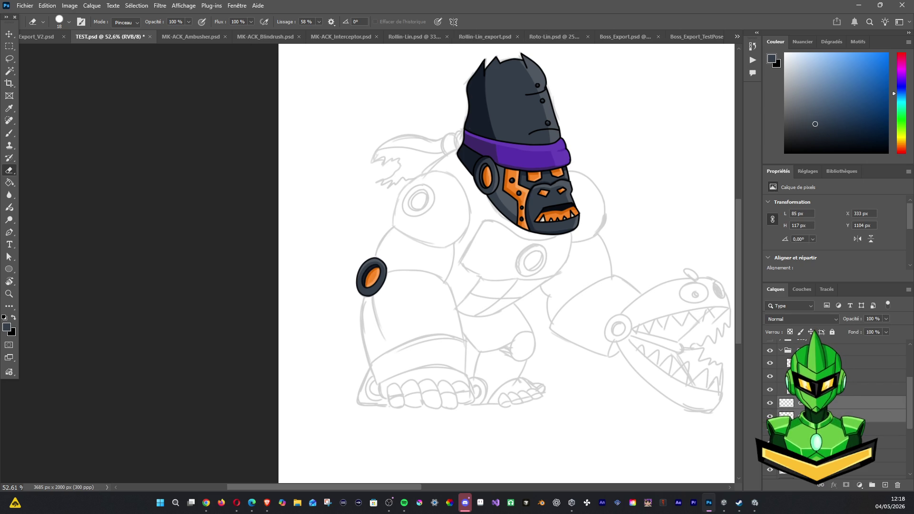
{"action": "key", "text": "ctrl+g"}
{"action": "key", "text": "ctrl+z"}
{"action": "left_click", "coordinate": [770, 403]}
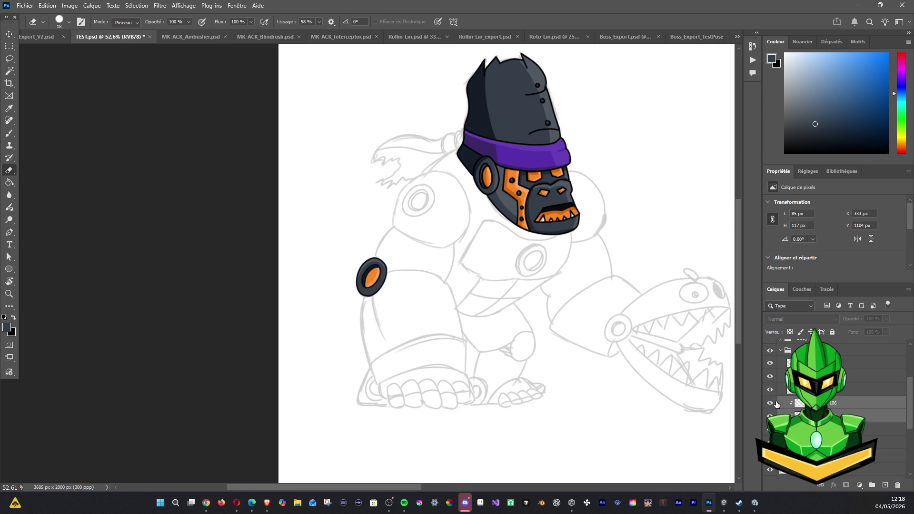
Select Groupe 15 and compare the artwork with the elbow ring group shown and hidden.
{"action": "left_click", "coordinate": [775, 352]}
{"action": "left_click", "coordinate": [774, 352]}
{"action": "left_click", "coordinate": [774, 352]}
{"action": "left_click", "coordinate": [774, 352]}
{"action": "left_click", "coordinate": [773, 352]}
{"action": "left_click", "coordinate": [773, 352]}
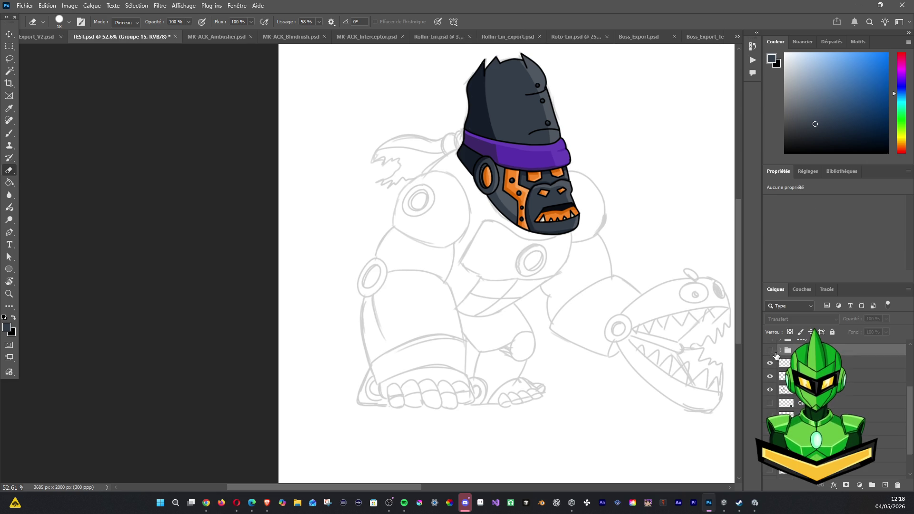
{"action": "left_click", "coordinate": [772, 351]}
{"action": "scroll", "coordinate": [490, 298], "scroll_direction": "down", "scroll_amount": 4}
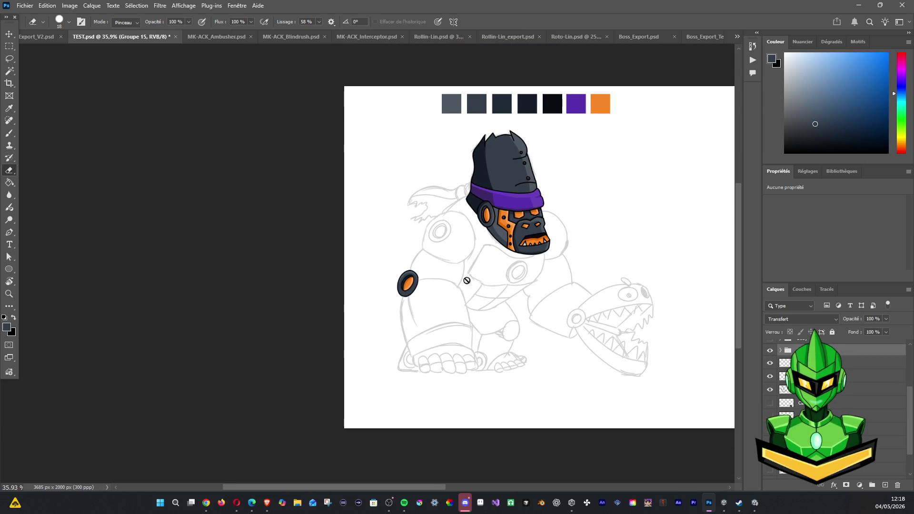
{"action": "scroll", "coordinate": [838, 362], "scroll_direction": "up", "scroll_amount": 2}
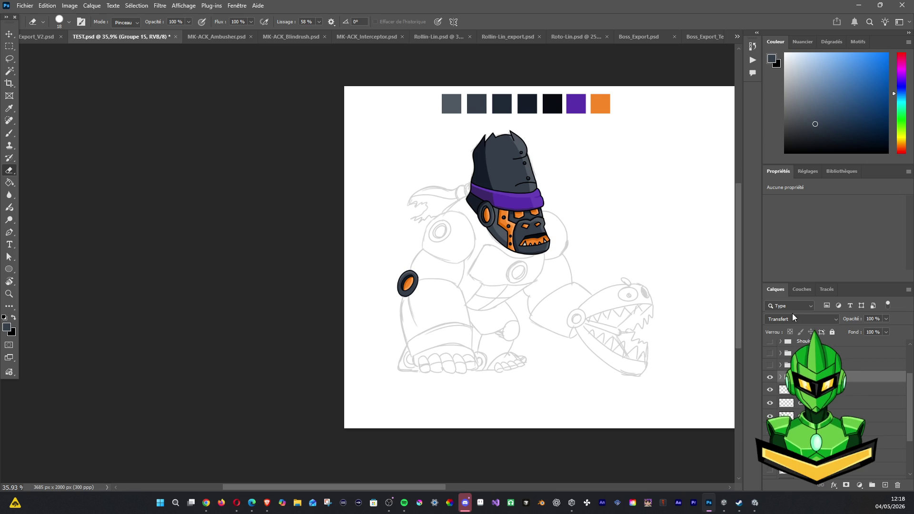
{"action": "scroll", "coordinate": [787, 412], "scroll_direction": "up", "scroll_amount": 2}
{"action": "scroll", "coordinate": [786, 412], "scroll_direction": "up", "scroll_amount": 2}
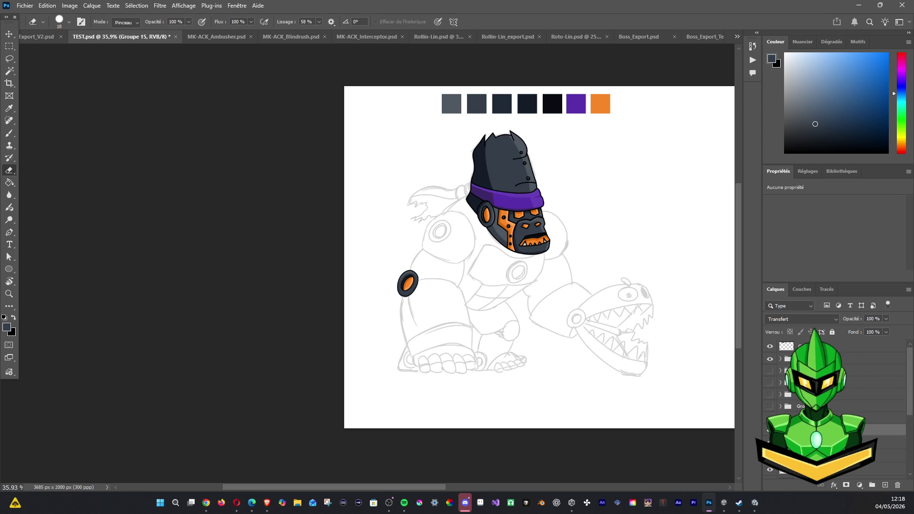
Show the dark torso group and move the dark left-arm layer above it.
{"action": "left_click", "coordinate": [771, 407]}
{"action": "left_click", "coordinate": [770, 413]}
{"action": "left_click", "coordinate": [771, 412]}
{"action": "left_click", "coordinate": [770, 395]}
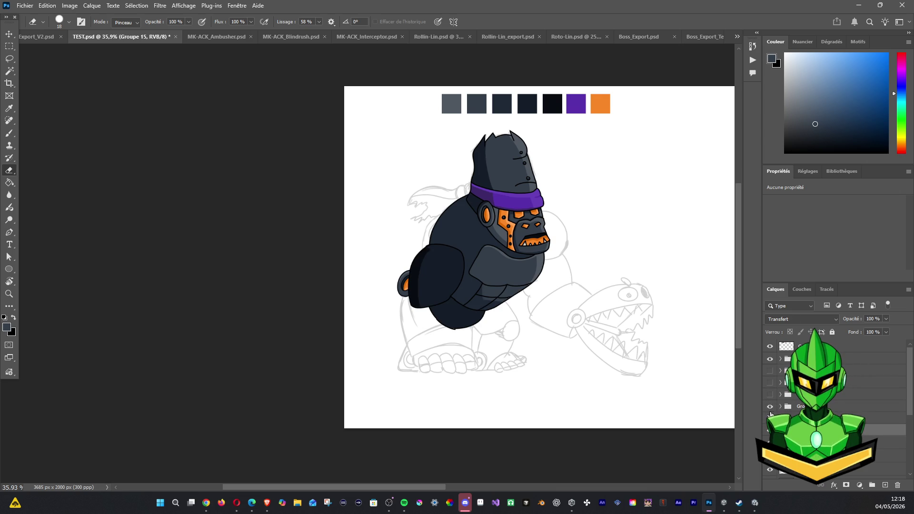
{"action": "left_click_drag", "start_coordinate": [790, 395], "coordinate": [791, 403]}
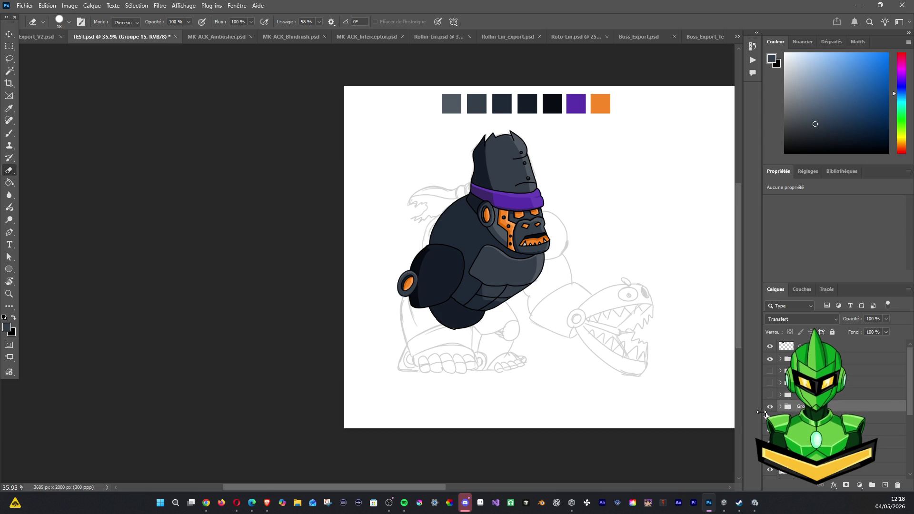
Reveal the shoulder pads, orange joint and purple scarf tails, then hide the coloured artwork.
{"action": "left_click", "coordinate": [770, 395]}
{"action": "left_click", "coordinate": [770, 382]}
{"action": "left_click", "coordinate": [770, 370]}
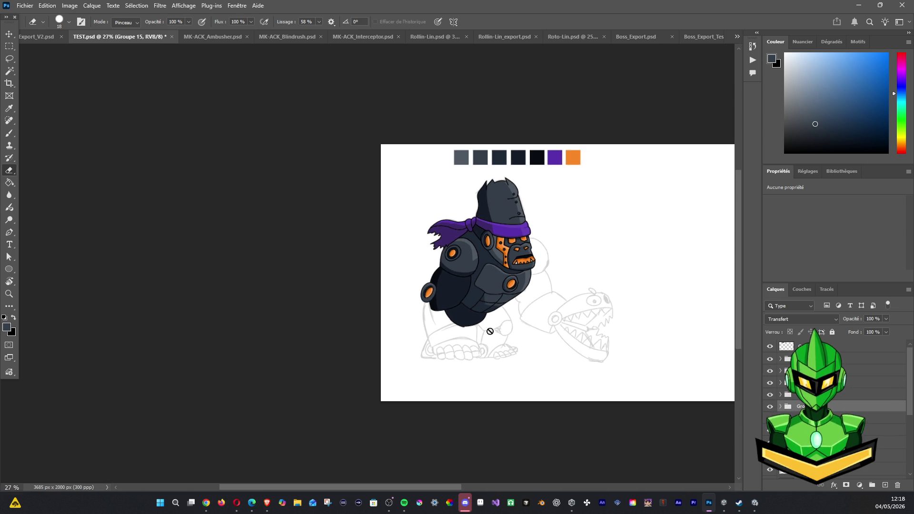
{"action": "scroll", "coordinate": [486, 293], "scroll_direction": "up", "scroll_amount": 2}
{"action": "scroll", "coordinate": [457, 314], "scroll_direction": "up", "scroll_amount": 1}
{"action": "scroll", "coordinate": [453, 319], "scroll_direction": "up", "scroll_amount": 1}
{"action": "scroll", "coordinate": [454, 320], "scroll_direction": "up", "scroll_amount": 1}
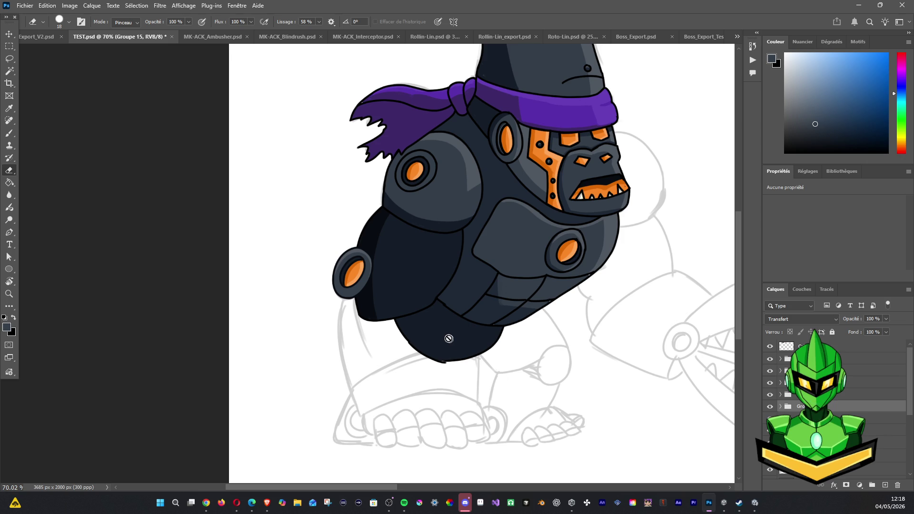
{"action": "scroll", "coordinate": [438, 320], "scroll_direction": "up", "scroll_amount": 1}
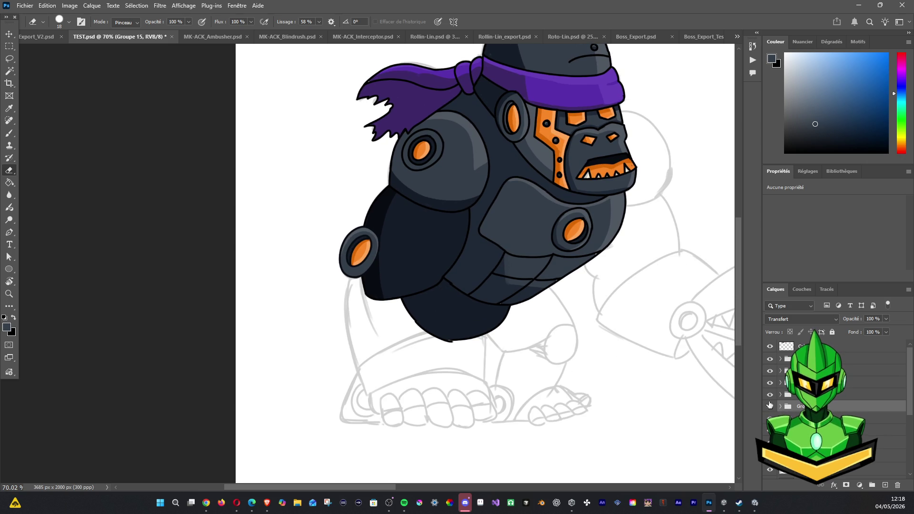
{"action": "left_click", "coordinate": [766, 435]}
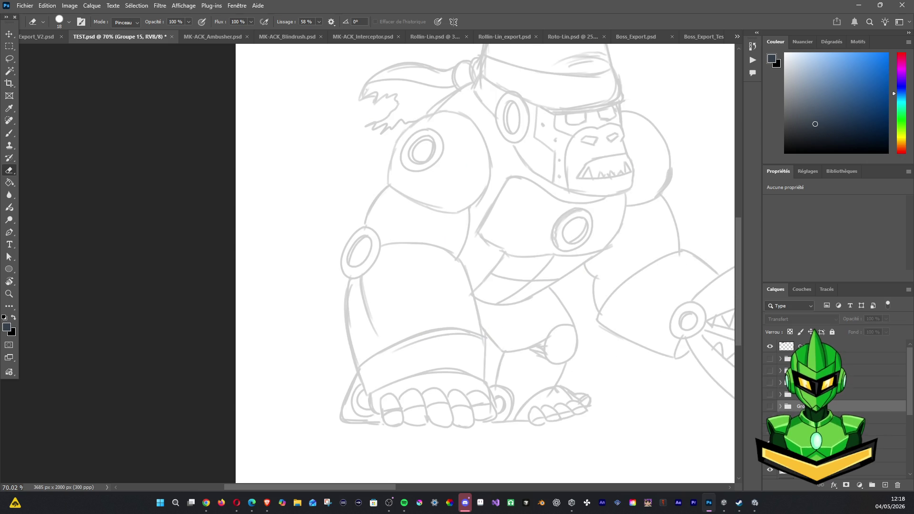
Set up the Brush on Calque 93 with default black and white colours, centred on the arm.
{"action": "left_click", "coordinate": [10, 133]}
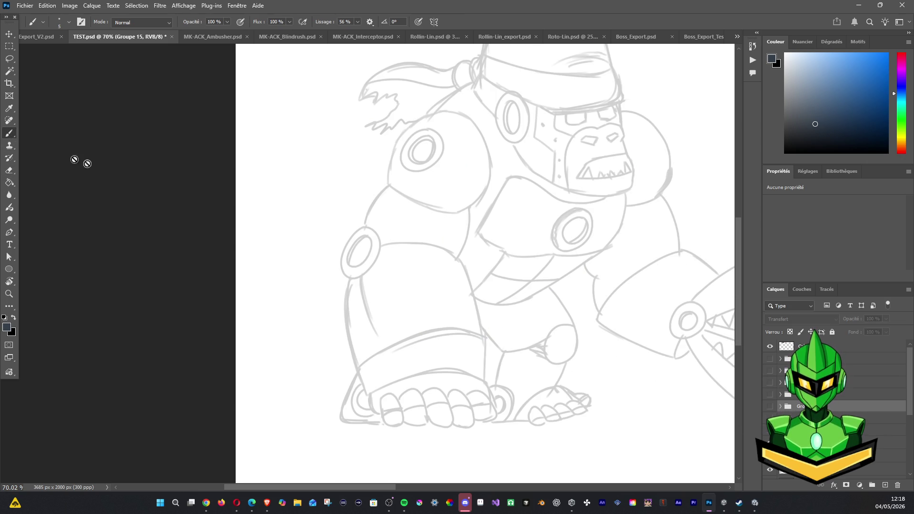
{"action": "left_click", "coordinate": [890, 442]}
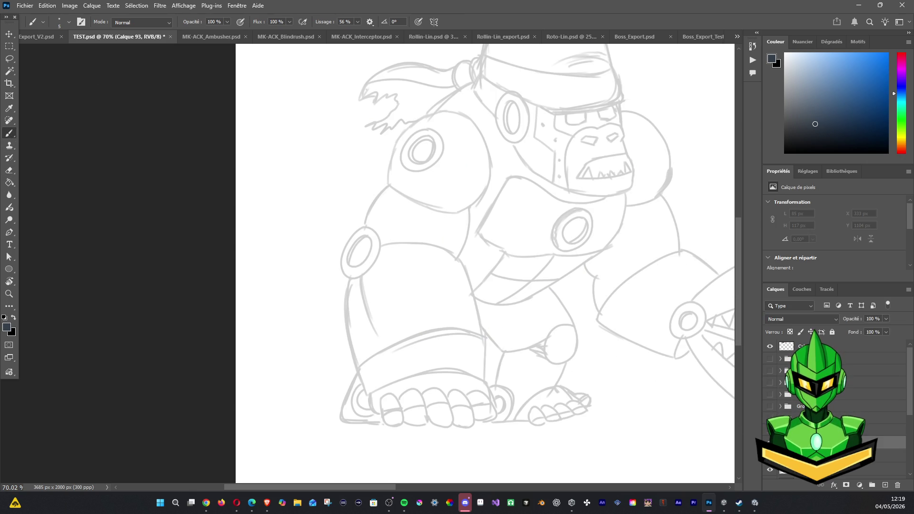
{"action": "left_click_drag", "start_coordinate": [294, 264], "coordinate": [105, 172]}
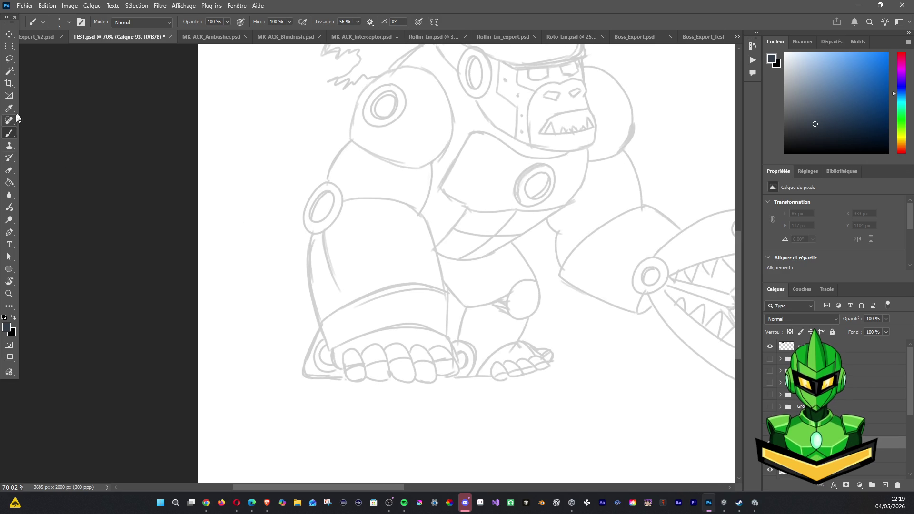
{"action": "left_click", "coordinate": [4, 318]}
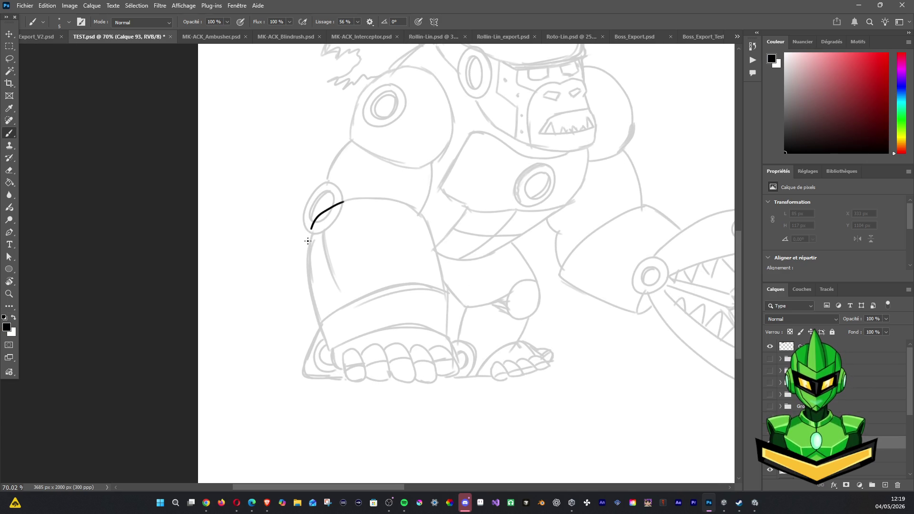
Ink the black outline from the elbow ring down the arm's outer edge, redoing stray strokes.
{"action": "key", "text": "ctrl+z"}
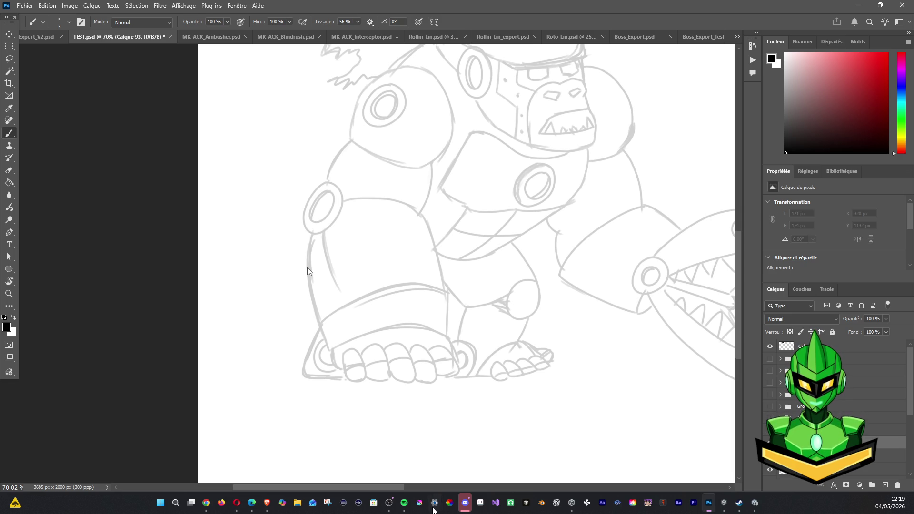
{"action": "mouse_move", "coordinate": [351, 200]}
{"action": "left_mouse_down"}
{"action": "mouse_move", "coordinate": [319, 216]}
{"action": "mouse_move", "coordinate": [314, 274]}
{"action": "left_mouse_up"}
{"action": "key", "text": "ctrl+z"}
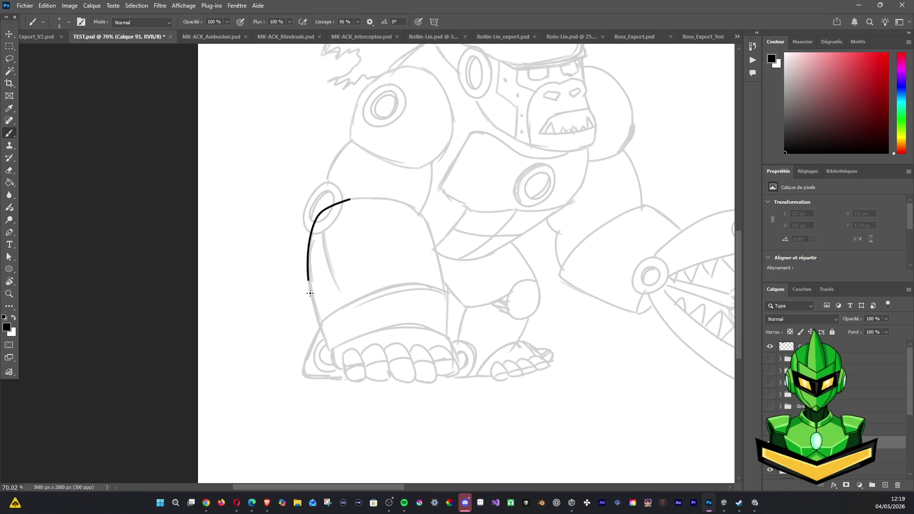
{"action": "left_click_drag", "start_coordinate": [318, 321], "coordinate": [325, 332]}
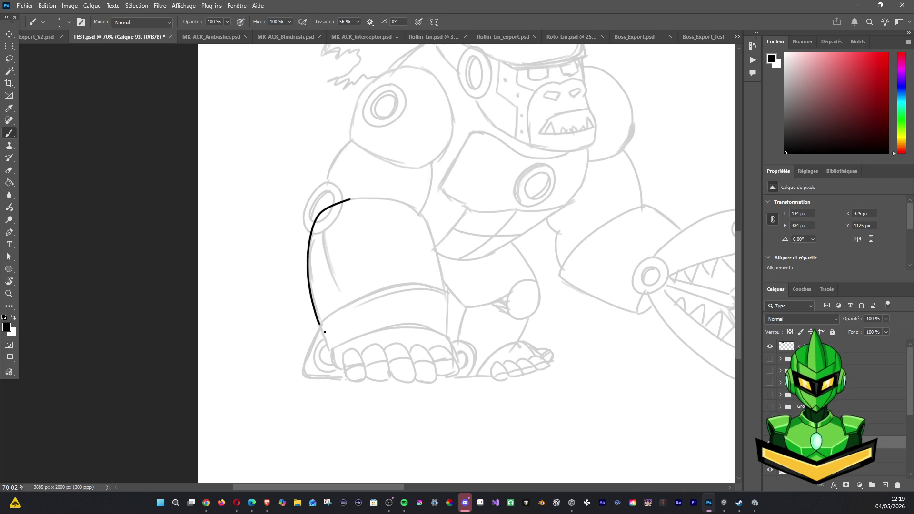
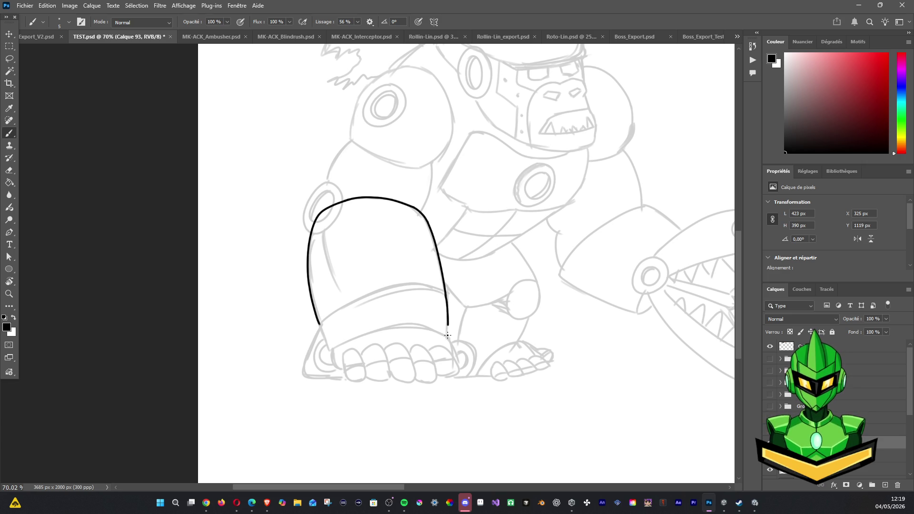
Undo the stray tail of the last arm guard outline stroke.
{"action": "key", "text": "z"}
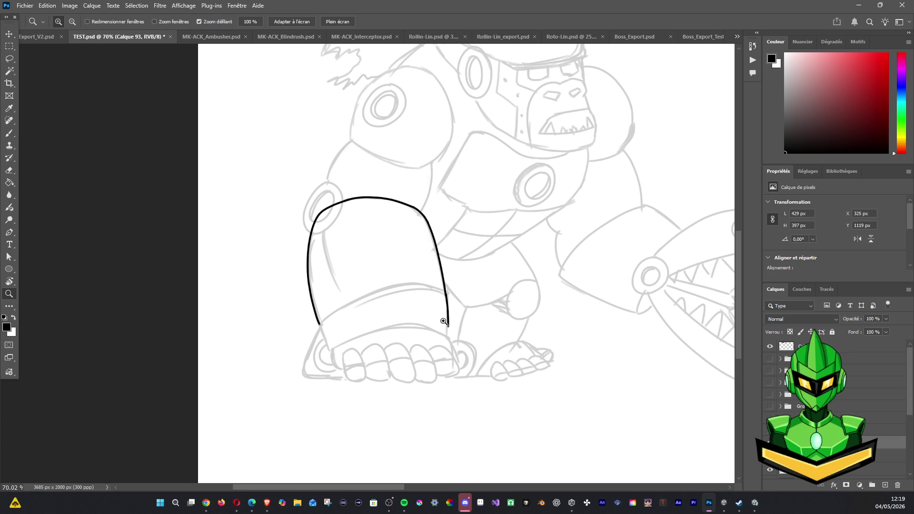
{"action": "key", "text": "b"}
{"action": "key", "text": "ctrl+z"}
{"action": "key", "text": "ctrl+z"}
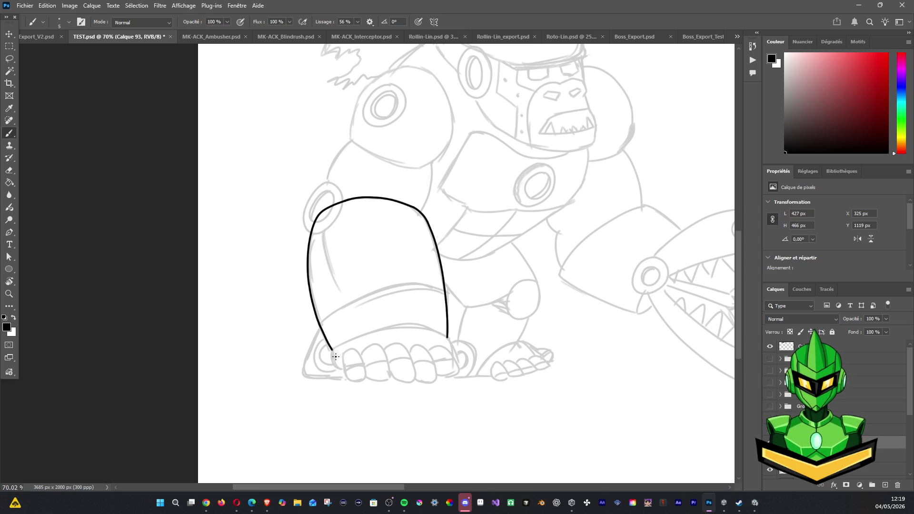
Rotate the canvas to ink the curved band line across the bracer, then reset rotation to upright.
{"action": "key", "text": "r"}
{"action": "left_click_drag", "start_coordinate": [416, 263], "coordinate": [361, 248]}
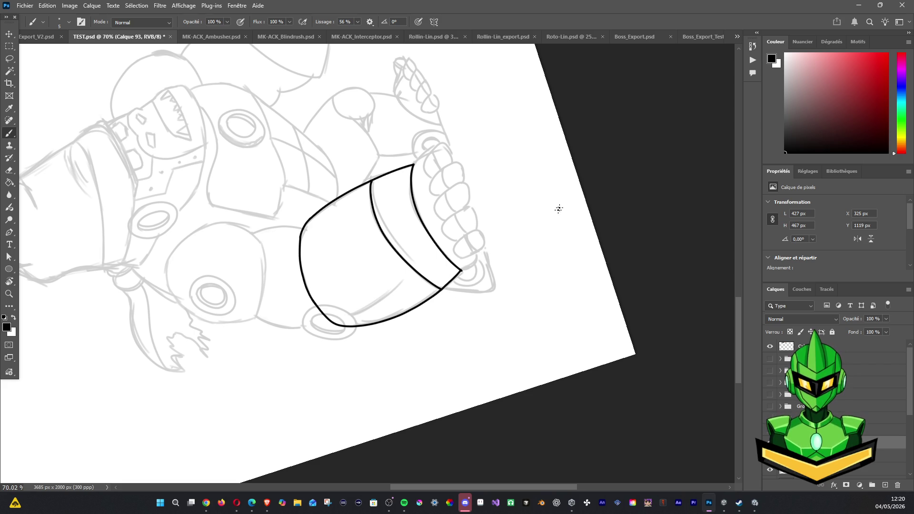
{"action": "key", "text": "r"}
{"action": "mouse_move", "coordinate": [413, 213]}
{"action": "left_mouse_down"}
{"action": "mouse_move", "coordinate": [545, 284]}
{"action": "mouse_move", "coordinate": [504, 258]}
{"action": "left_mouse_up"}
{"action": "scroll", "coordinate": [545, 284], "scroll_direction": "down", "scroll_amount": 3}
{"action": "key", "text": "r"}
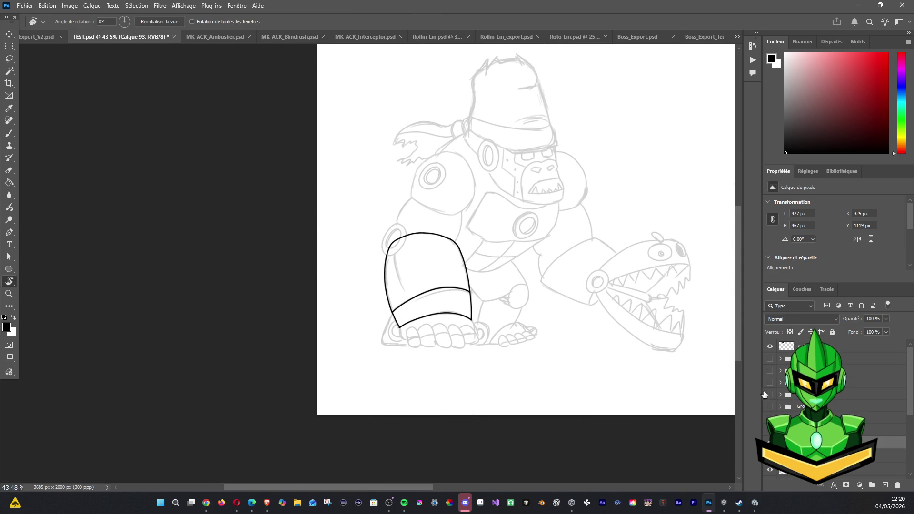
Check the arm guard lineart and old dark glove layers, and bring the colour swatches into view.
{"action": "left_click", "coordinate": [770, 443]}
{"action": "left_click", "coordinate": [770, 443]}
{"action": "double_click", "coordinate": [770, 442]}
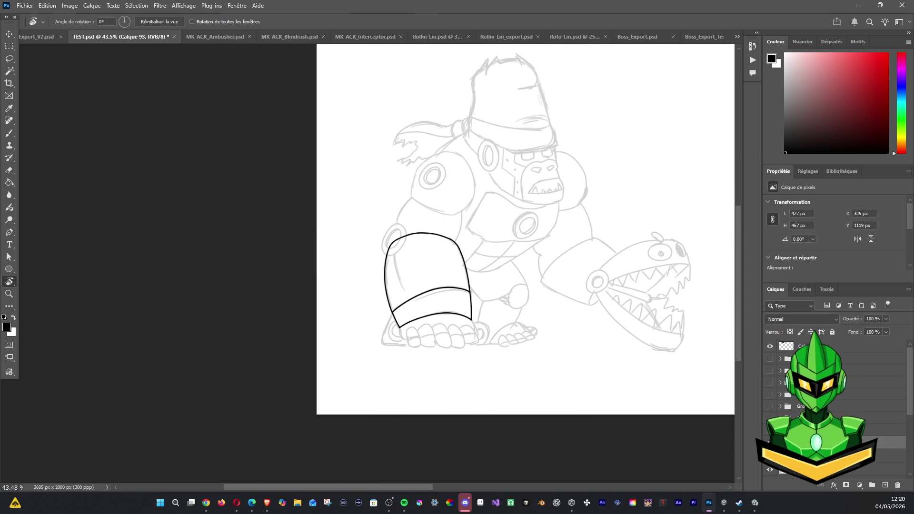
{"action": "left_click", "coordinate": [769, 430]}
{"action": "left_click", "coordinate": [768, 435]}
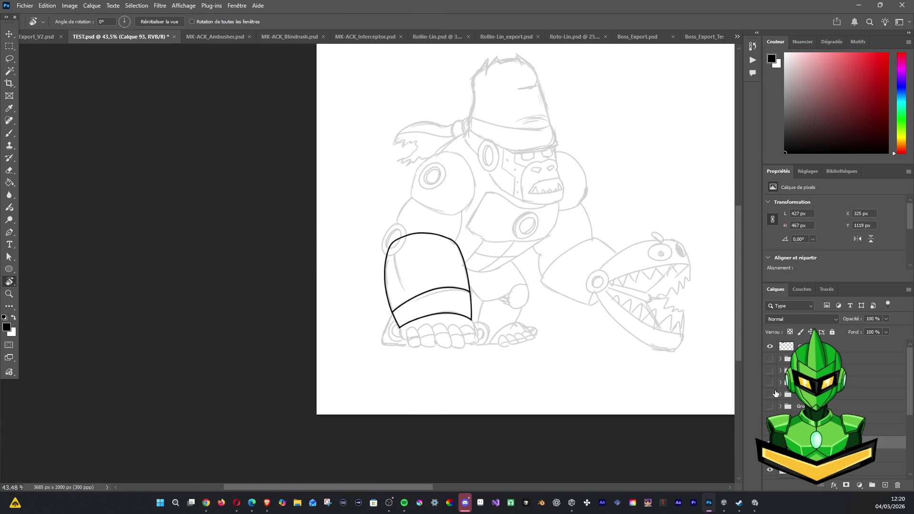
{"action": "scroll", "coordinate": [504, 259], "scroll_direction": "down", "scroll_amount": 1}
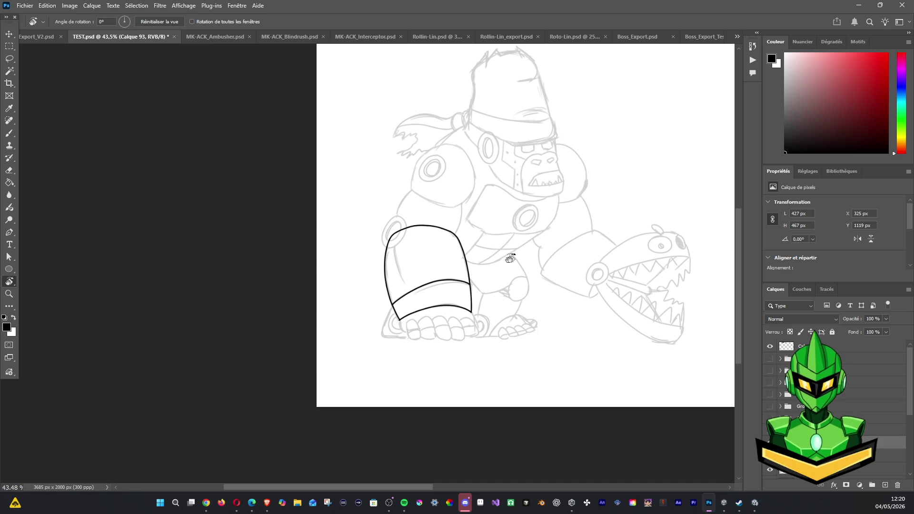
{"action": "left_click_drag", "start_coordinate": [461, 215], "coordinate": [320, 269]}
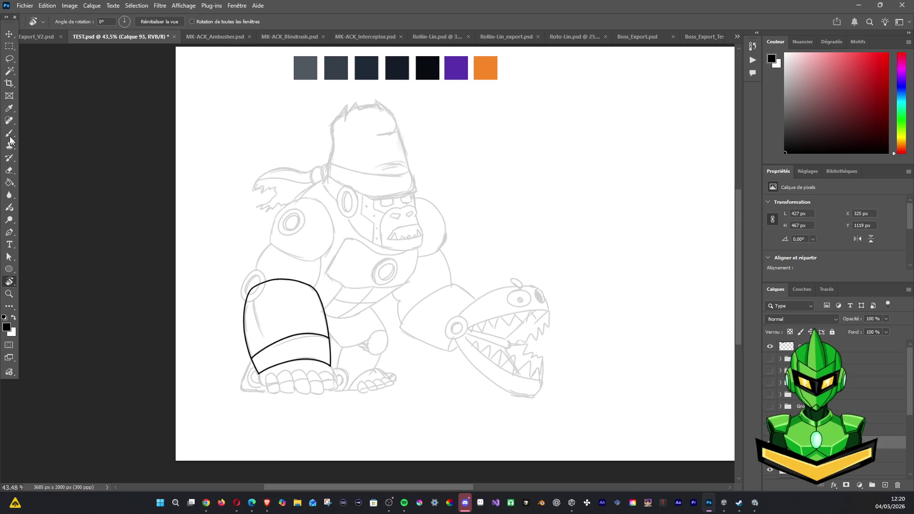
Magic Wand the arm guard interior and fill it dark blue-grey on a new layer.
{"action": "left_click", "coordinate": [9, 70]}
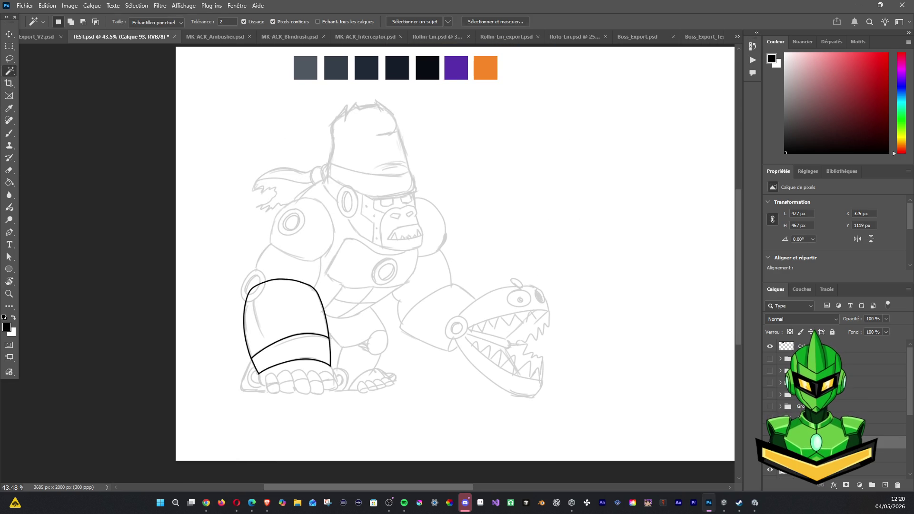
{"action": "left_click", "coordinate": [262, 305]}
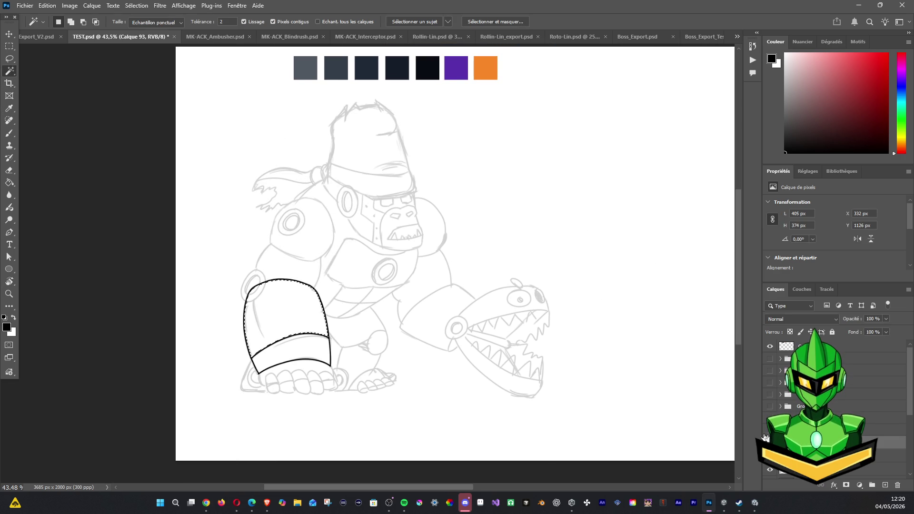
{"action": "left_click", "coordinate": [882, 456]}
{"action": "left_click", "coordinate": [888, 486]}
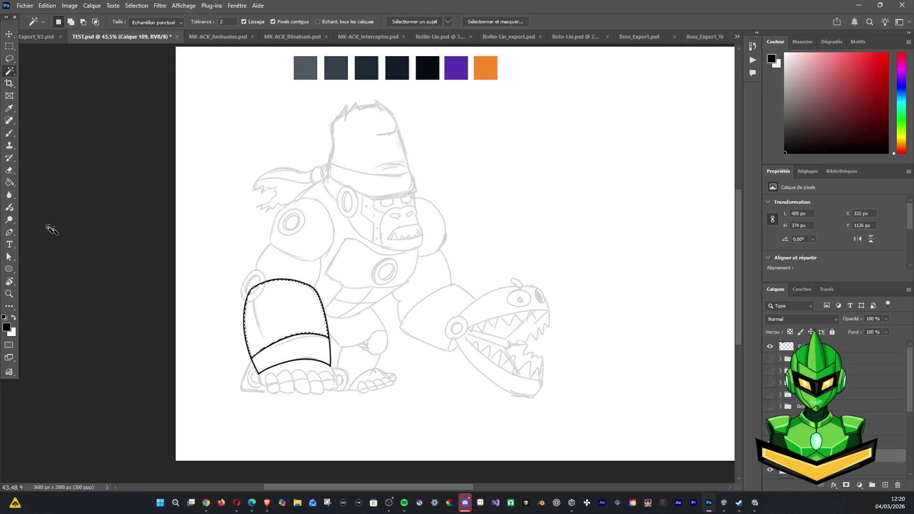
{"action": "left_click", "coordinate": [9, 134]}
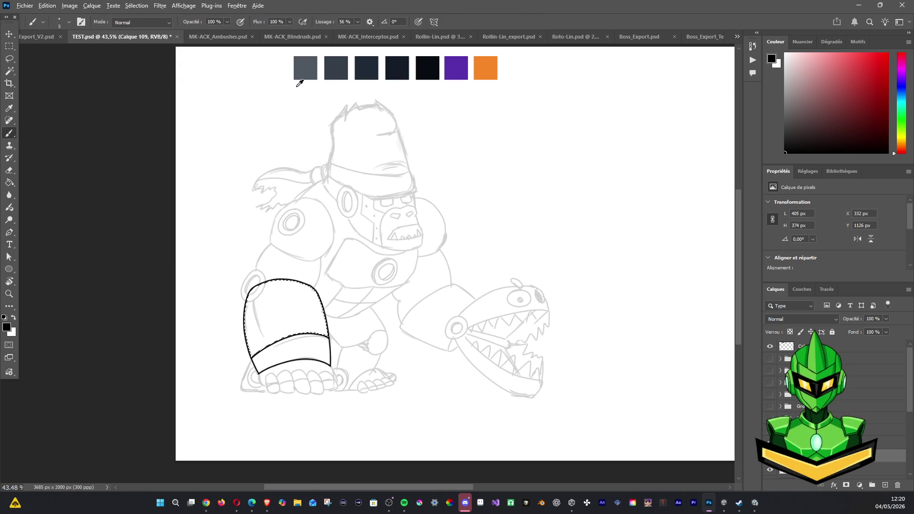
{"action": "left_click", "coordinate": [344, 67], "text": "alt"}
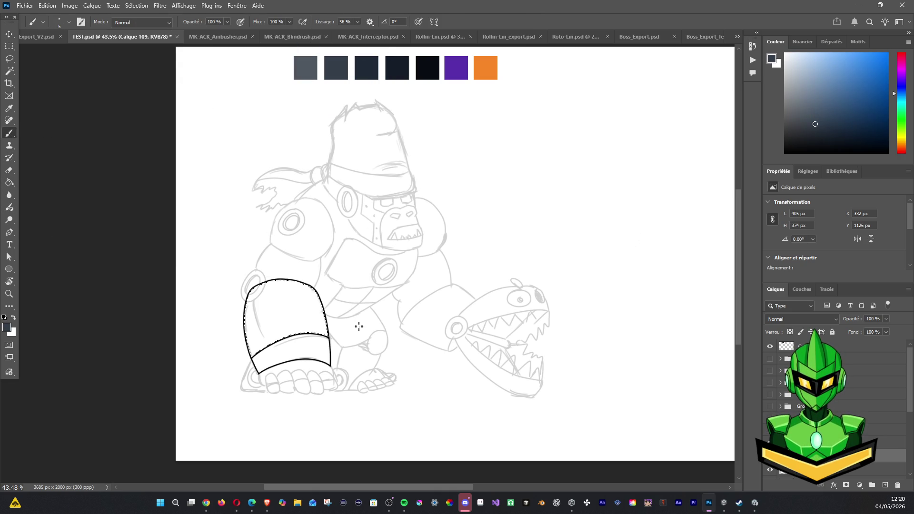
{"action": "key", "text": "alt+BackSpace"}
{"action": "key", "text": "ctrl+d"}
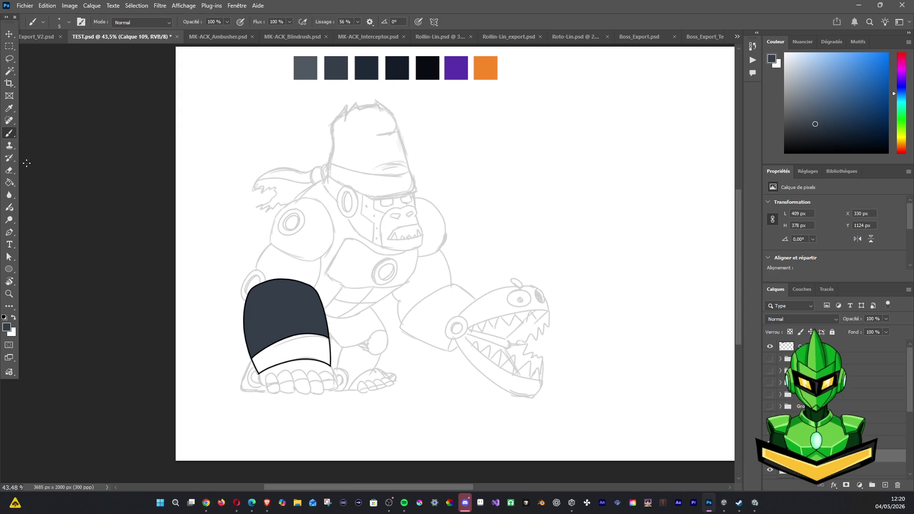
{"action": "left_click", "coordinate": [369, 64], "text": "alt"}
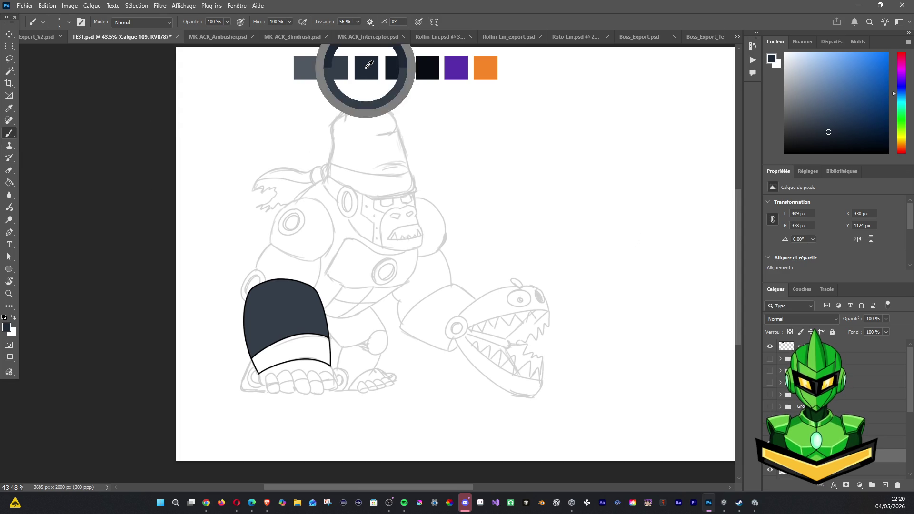
{"action": "key", "text": "ctrl+z"}
{"action": "key", "text": "ctrl+shift+z"}
Select the white lower band of the arm guard and fill it dark navy on its own layer.
{"action": "left_click", "coordinate": [269, 367], "text": "ctrl"}
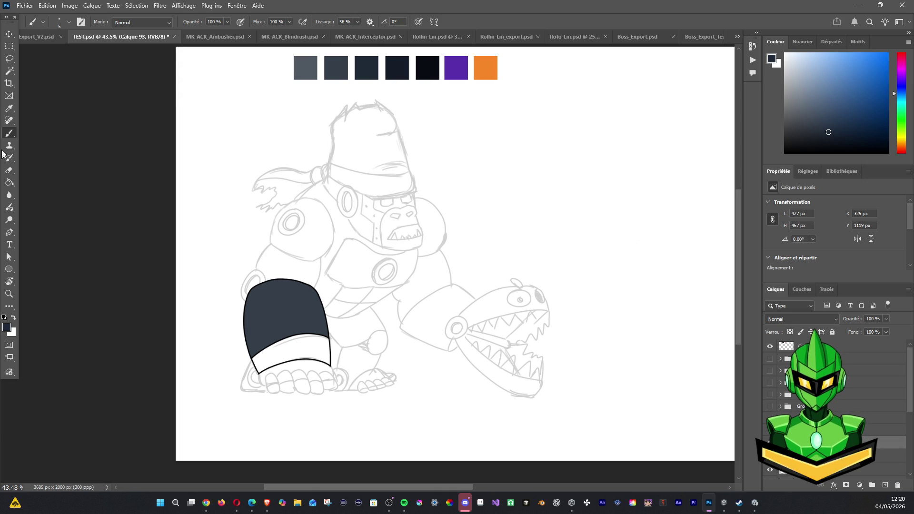
{"action": "key", "text": "w"}
{"action": "left_click", "coordinate": [305, 355]}
{"action": "left_click", "coordinate": [883, 485]}
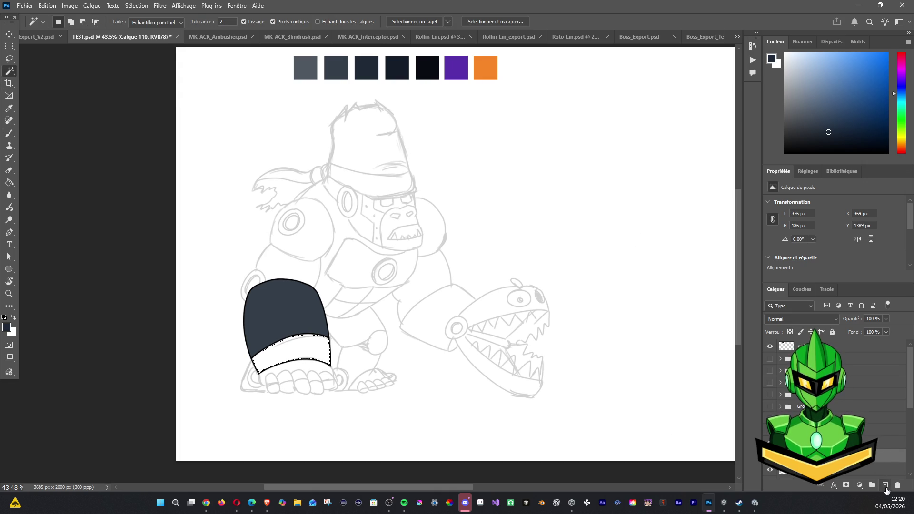
{"action": "key", "text": "alt+BackSpace"}
{"action": "key", "text": "e"}
{"action": "key", "text": "ctrl+d"}
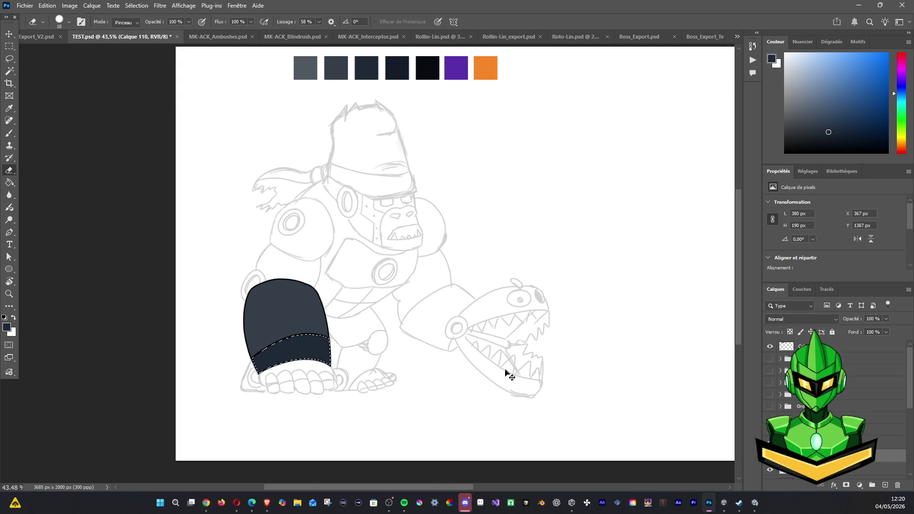
Turn all the coloured gorilla layers visible again.
{"action": "scroll", "coordinate": [345, 330], "scroll_direction": "down", "scroll_amount": 1}
{"action": "scroll", "coordinate": [347, 333], "scroll_direction": "down", "scroll_amount": 1}
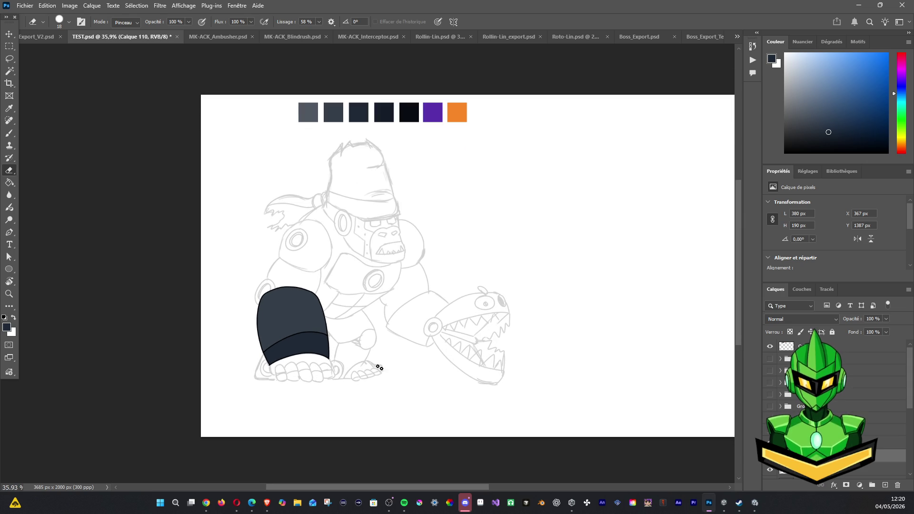
{"action": "left_click_drag", "start_coordinate": [769, 359], "coordinate": [770, 406]}
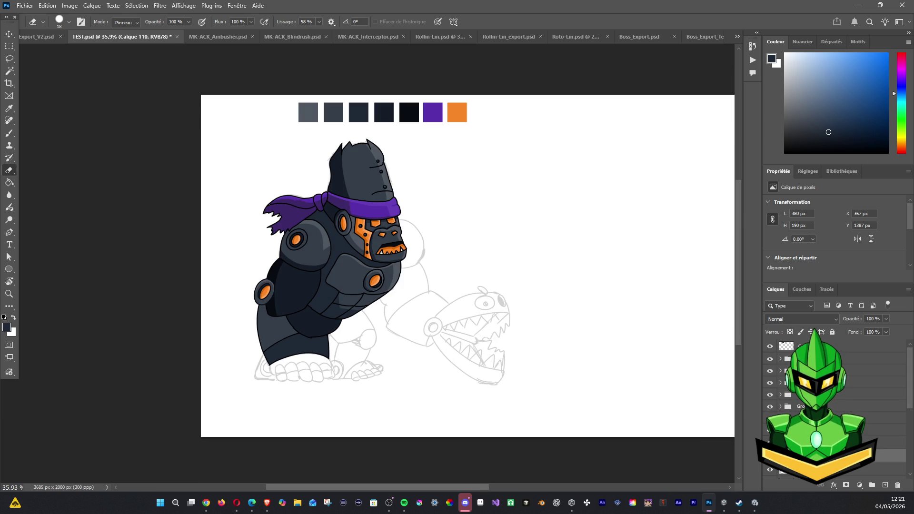
Reorder layers around the Body group and toggle the back arm layer to check it.
{"action": "left_click_drag", "start_coordinate": [810, 430], "coordinate": [809, 450]}
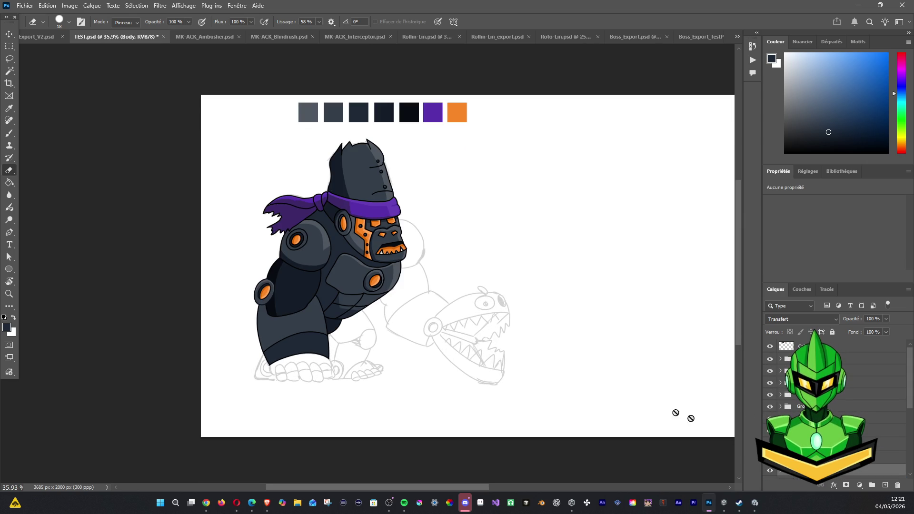
{"action": "left_click_drag", "start_coordinate": [396, 299], "coordinate": [373, 223]}
{"action": "key", "text": "w"}
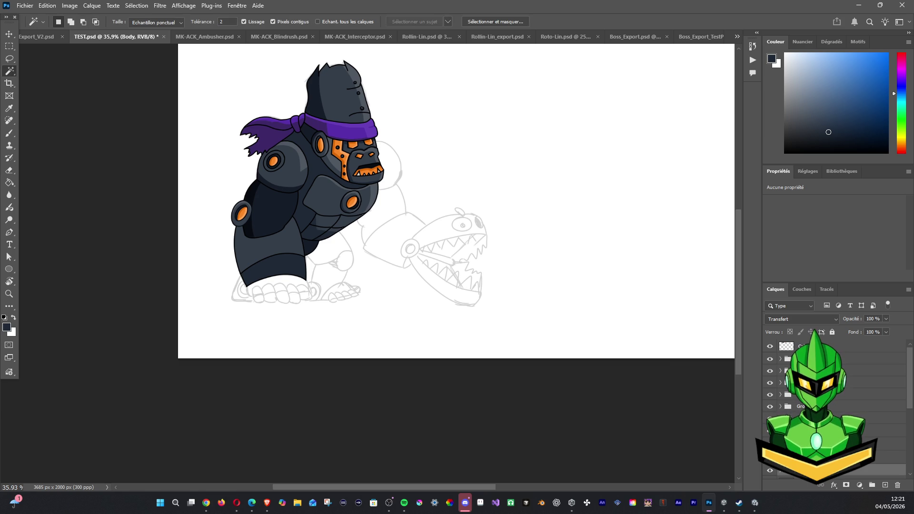
{"action": "left_click", "coordinate": [769, 430]}
{"action": "left_click", "coordinate": [770, 430]}
{"action": "left_click", "coordinate": [770, 418]}
{"action": "left_click", "coordinate": [769, 418]}
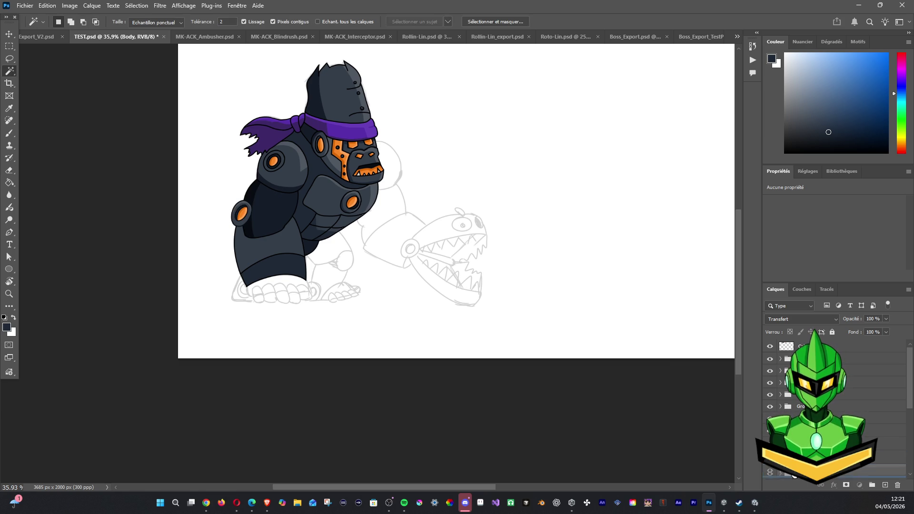
{"action": "left_click", "coordinate": [837, 448]}
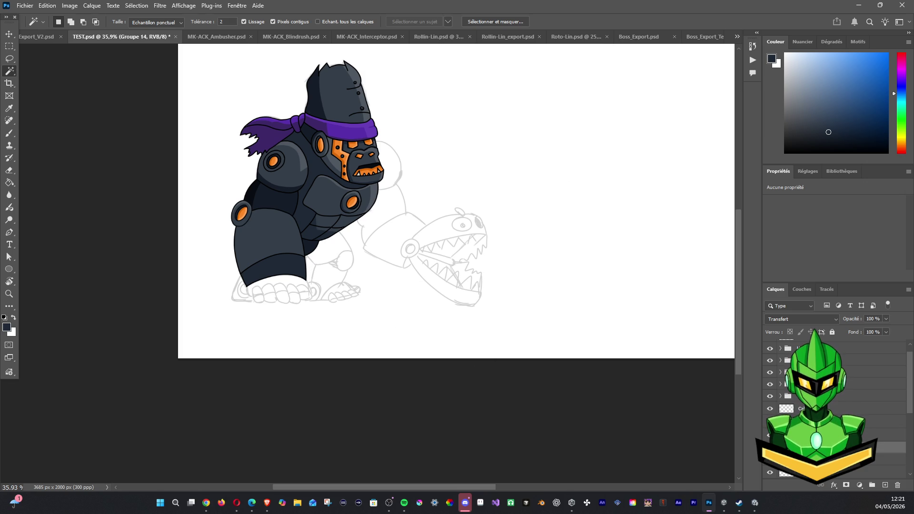
{"action": "left_click", "coordinate": [770, 447]}
{"action": "left_click", "coordinate": [769, 448]}
Toggle the torso and lower-arm layers to identify them.
{"action": "scroll", "coordinate": [809, 405], "scroll_direction": "down", "scroll_amount": 2}
{"action": "left_click", "coordinate": [770, 395]}
{"action": "left_click", "coordinate": [769, 395]}
{"action": "left_click", "coordinate": [769, 396]}
{"action": "left_click", "coordinate": [770, 395]}
{"action": "scroll", "coordinate": [781, 405], "scroll_direction": "up", "scroll_amount": 1}
Select the arm guard colour layer and add Calque 111 clipped to it with Ctrl+Alt+G.
{"action": "left_click", "coordinate": [791, 410]}
{"action": "left_click", "coordinate": [769, 408]}
{"action": "left_click", "coordinate": [770, 409]}
{"action": "key", "text": "ctrl+shift+alt+n"}
{"action": "key", "text": "ctrl+alt+g"}
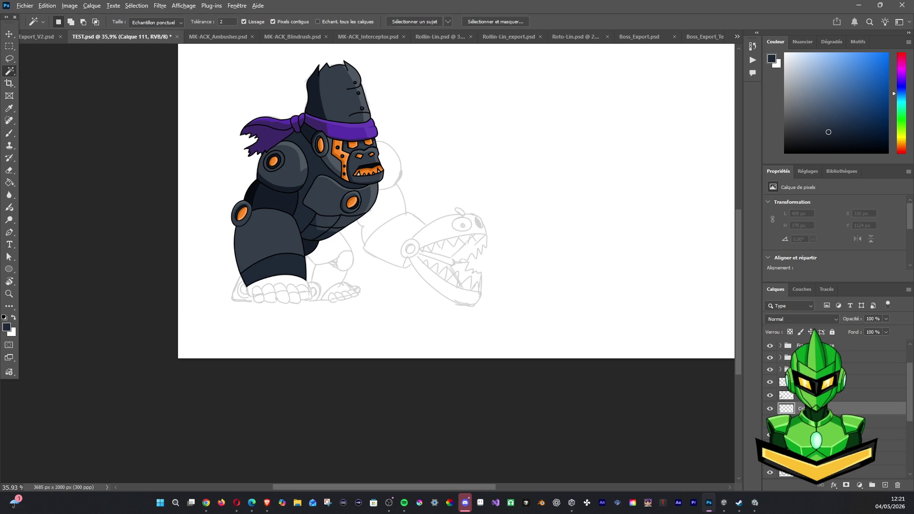
{"action": "key", "text": "b"}
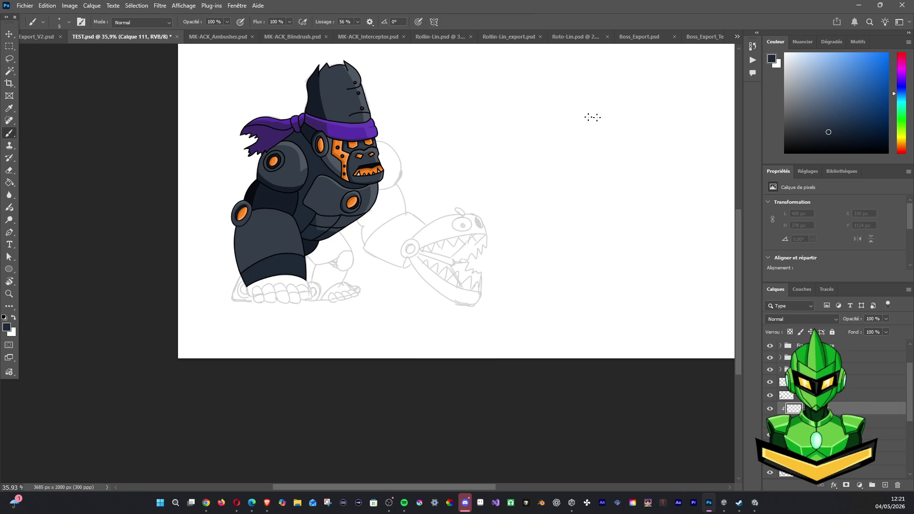
Set the brush size to 20 and paint a light grey highlight and darker shading on the arm.
{"action": "left_click", "coordinate": [305, 158], "text": "alt"}
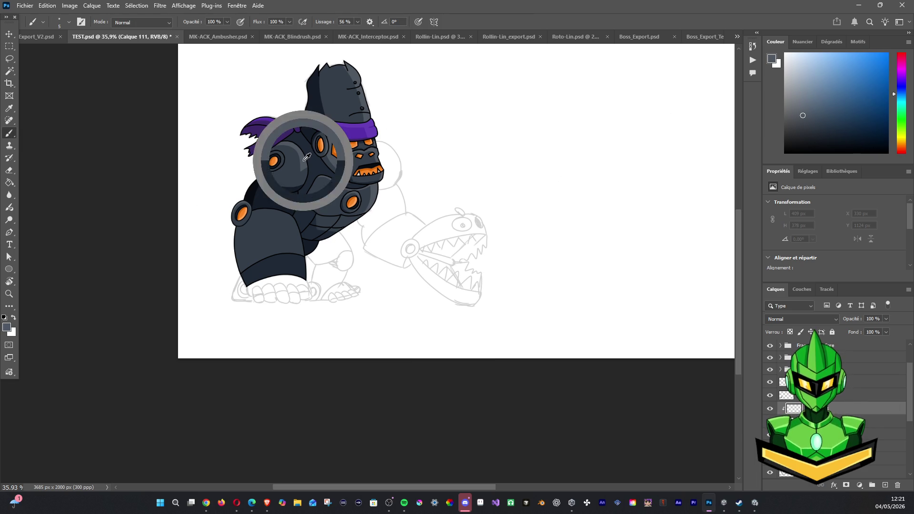
{"action": "left_click", "coordinate": [67, 22]}
{"action": "type", "text": "20"}
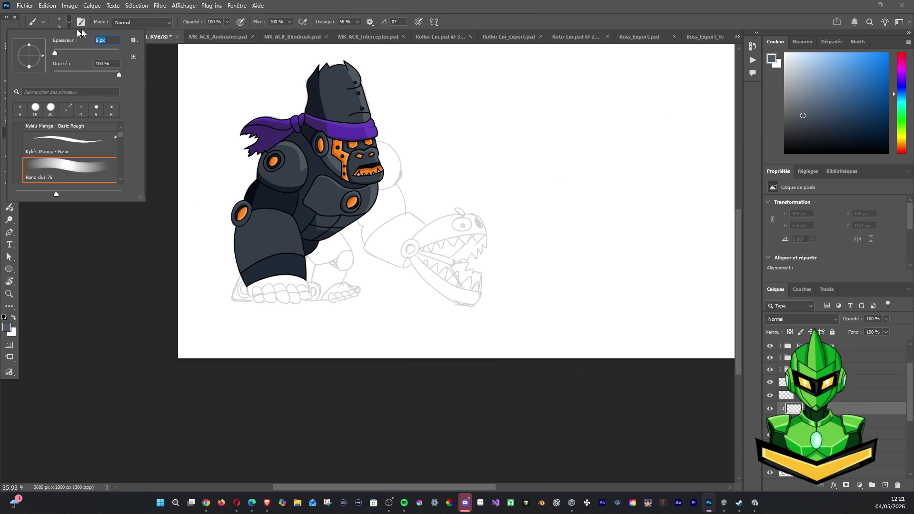
{"action": "key", "text": "Return"}
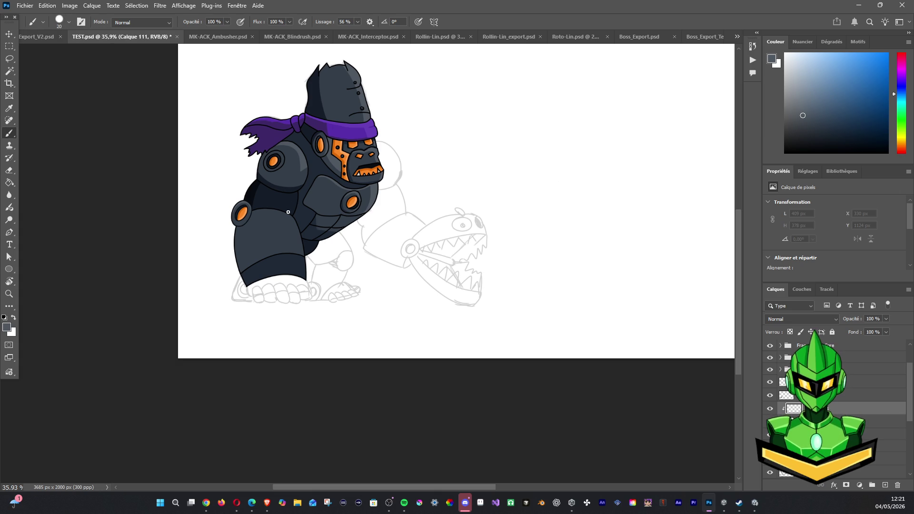
{"action": "left_click_drag", "start_coordinate": [285, 212], "coordinate": [297, 252]}
{"action": "left_click_drag", "start_coordinate": [286, 213], "coordinate": [304, 273]}
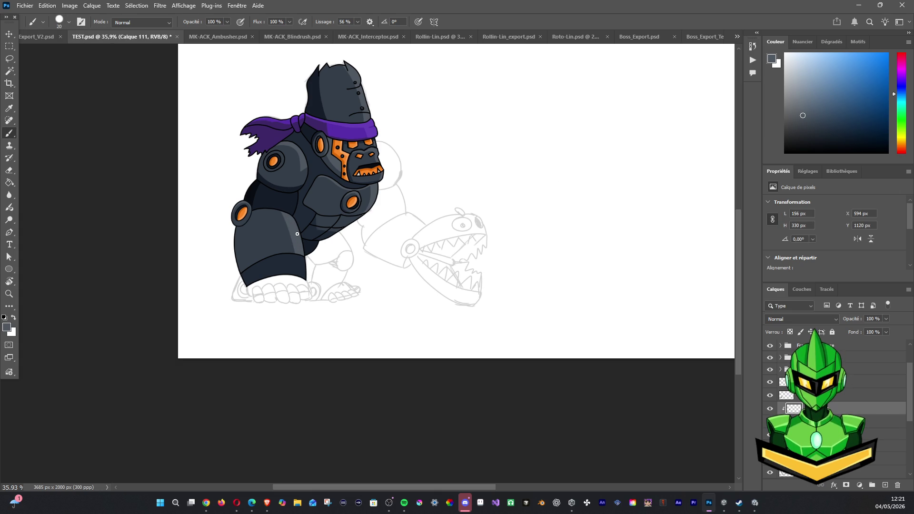
{"action": "left_click", "coordinate": [293, 256], "text": "alt"}
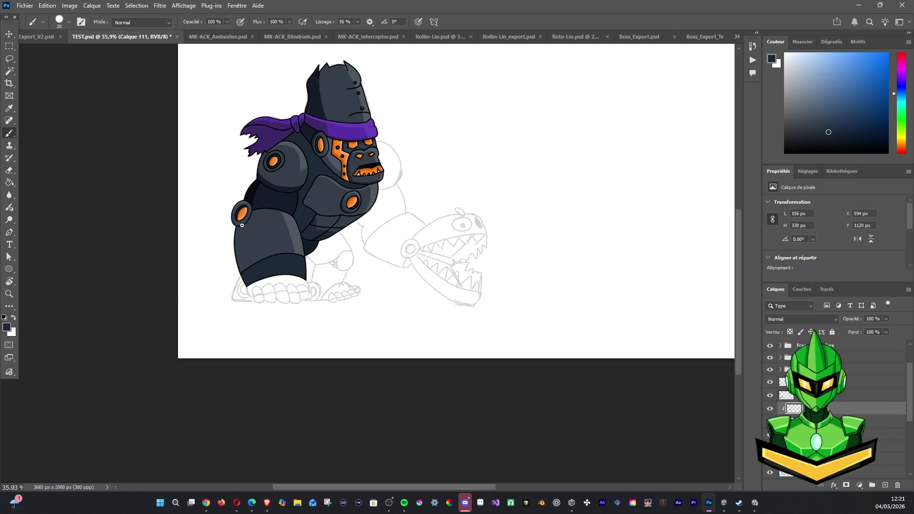
{"action": "mouse_move", "coordinate": [236, 279]}
{"action": "left_mouse_down"}
{"action": "mouse_move", "coordinate": [241, 221]}
{"action": "mouse_move", "coordinate": [250, 215]}
{"action": "mouse_move", "coordinate": [245, 286]}
{"action": "left_mouse_up"}
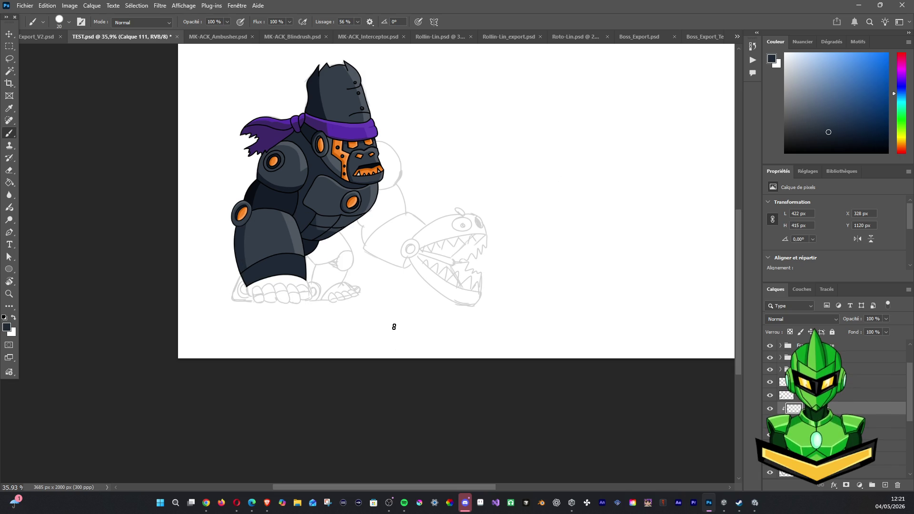
Hide the dinosaur sketch lines and add a new empty layer above Calque 103.
{"action": "left_click", "coordinate": [289, 197], "text": "alt"}
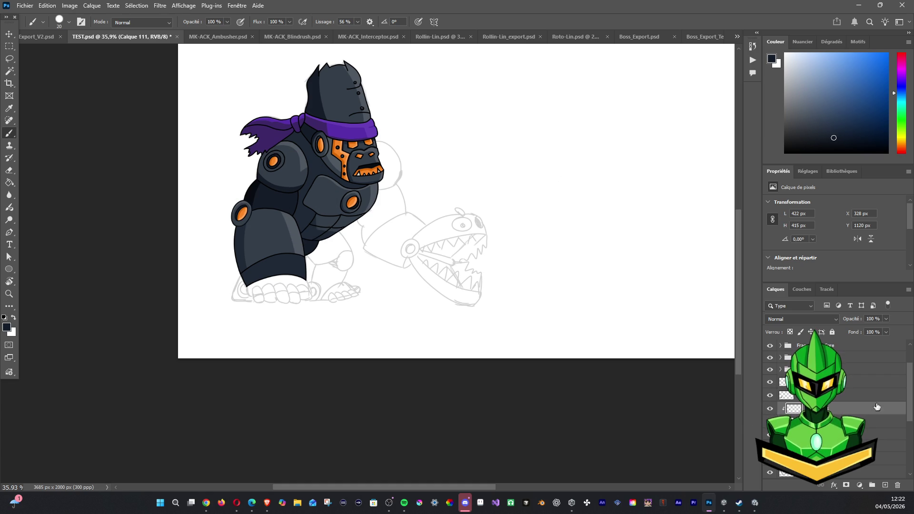
{"action": "scroll", "coordinate": [787, 408], "scroll_direction": "down", "scroll_amount": 3}
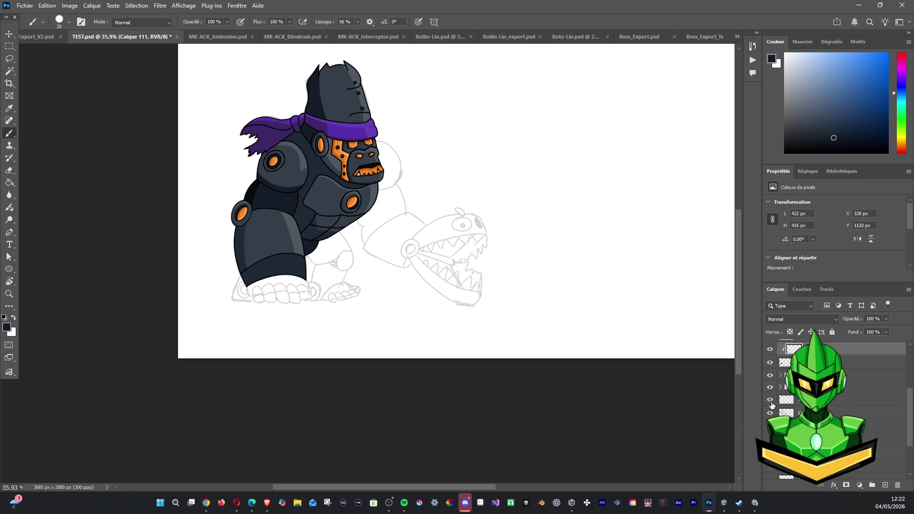
{"action": "left_click", "coordinate": [770, 413]}
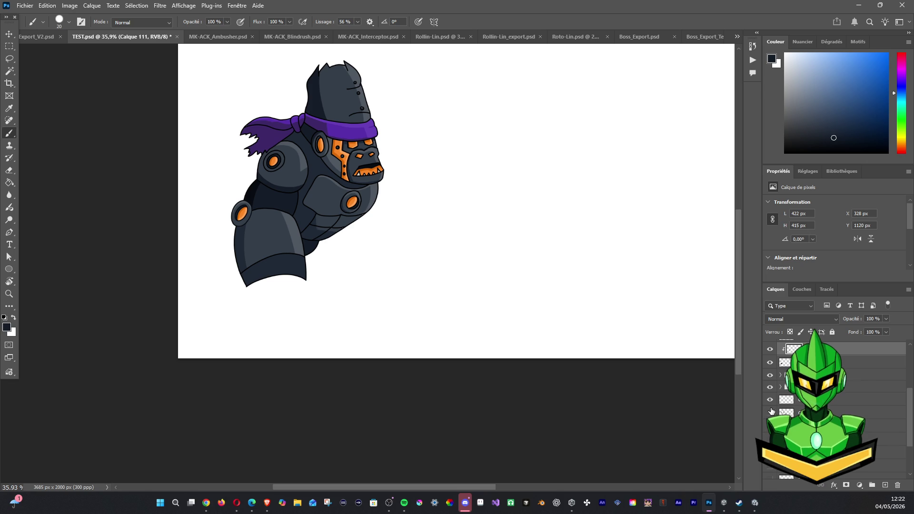
{"action": "left_click", "coordinate": [771, 388]}
{"action": "left_click", "coordinate": [770, 388]}
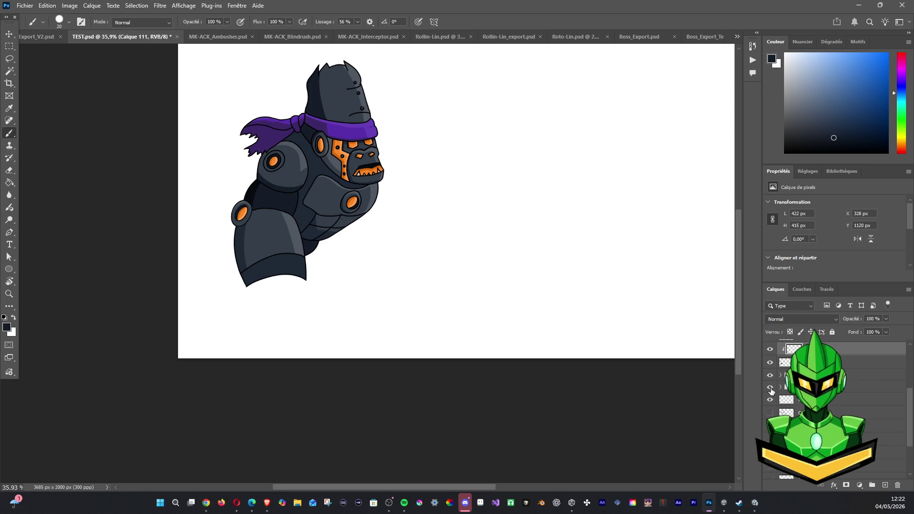
{"action": "left_click", "coordinate": [770, 375]}
{"action": "left_click", "coordinate": [770, 376]}
{"action": "left_click", "coordinate": [779, 375]}
{"action": "left_click", "coordinate": [852, 401]}
{"action": "left_click", "coordinate": [885, 486]}
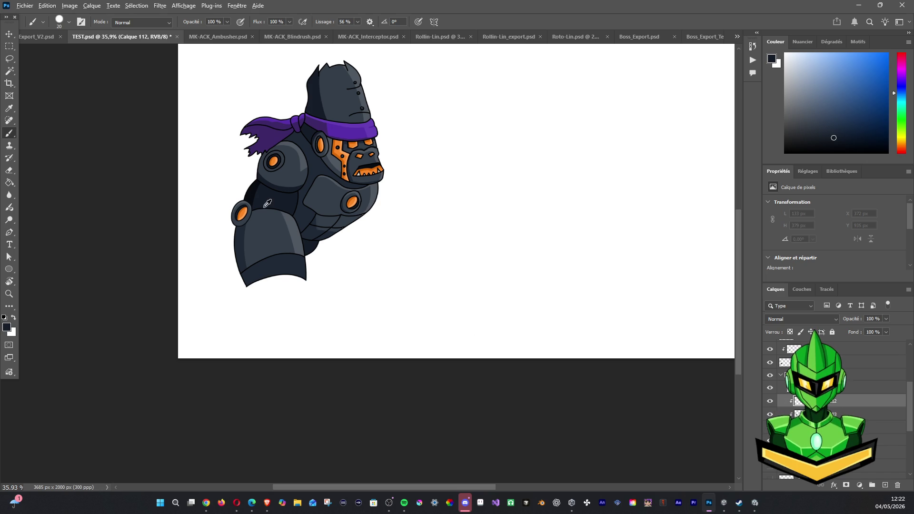
Paint a dark grey shadow stroke up the gorilla's upper arm.
{"action": "left_click", "coordinate": [240, 232], "text": "alt"}
{"action": "left_click_drag", "start_coordinate": [291, 217], "coordinate": [283, 245]}
{"action": "left_click_drag", "start_coordinate": [290, 194], "coordinate": [295, 188]}
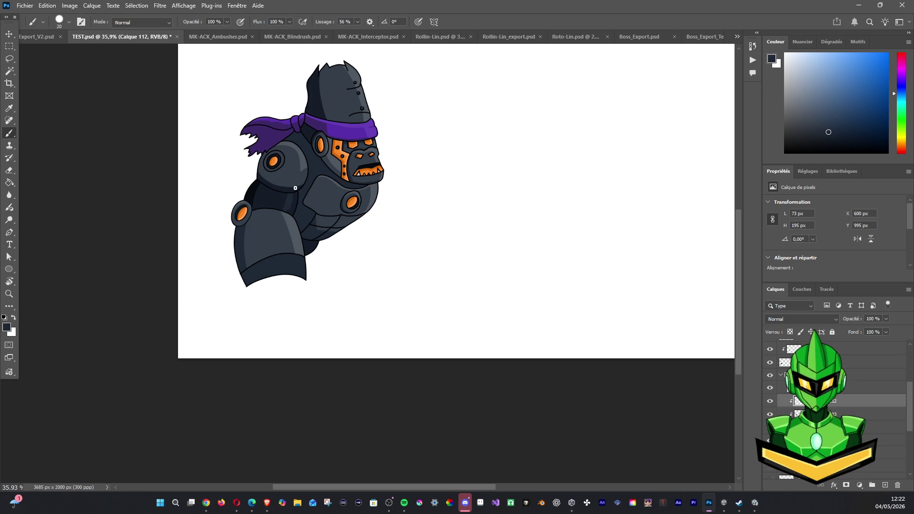
{"action": "mouse_move", "coordinate": [290, 233]}
{"action": "left_mouse_down"}
{"action": "mouse_move", "coordinate": [292, 178]}
{"action": "mouse_move", "coordinate": [290, 193]}
{"action": "left_mouse_up"}
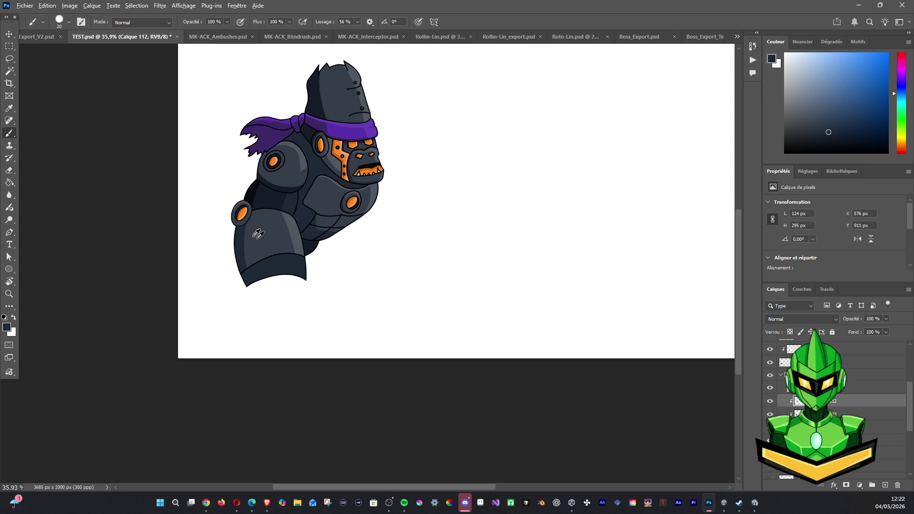
{"action": "scroll", "coordinate": [412, 255], "scroll_direction": "down", "scroll_amount": 1}
{"action": "scroll", "coordinate": [412, 254], "scroll_direction": "down", "scroll_amount": 1}
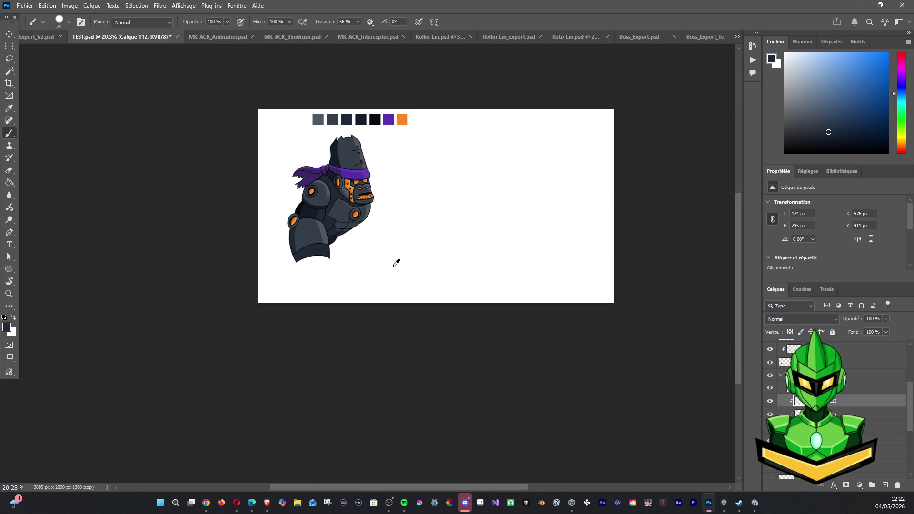
{"action": "scroll", "coordinate": [400, 255], "scroll_direction": "up", "scroll_amount": 2}
{"action": "left_click_drag", "start_coordinate": [394, 265], "coordinate": [382, 302]}
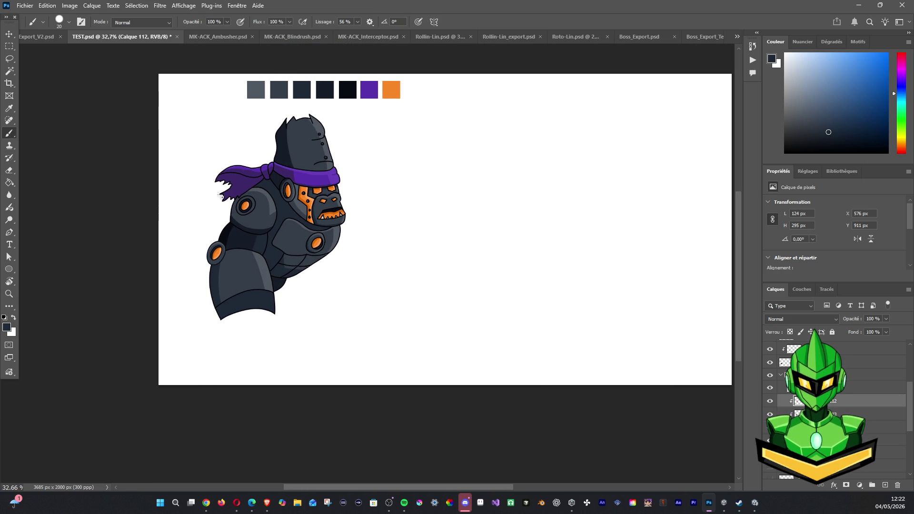
Collapse the layer group, rearrange a layer in the stack, and check the scarf tail layer.
{"action": "left_click", "coordinate": [781, 379]}
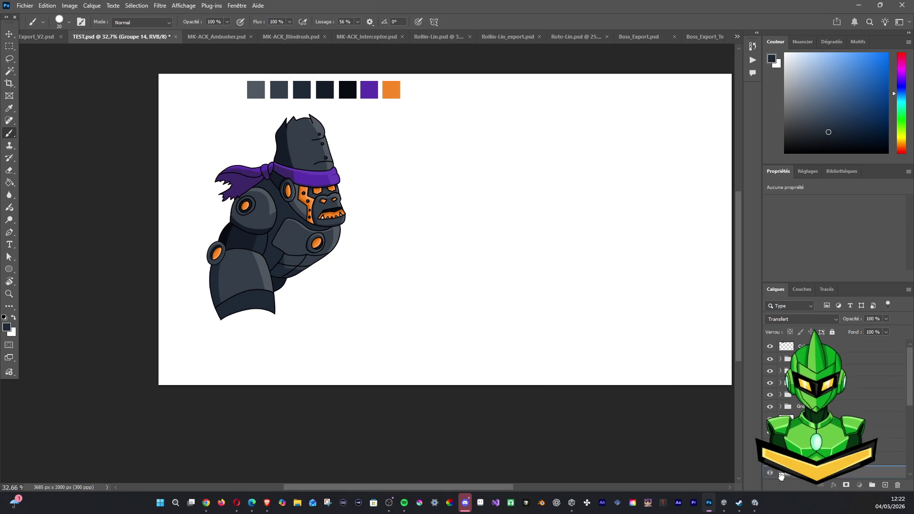
{"action": "mouse_move", "coordinate": [810, 469]}
{"action": "left_mouse_down"}
{"action": "mouse_move", "coordinate": [809, 370]}
{"action": "mouse_move", "coordinate": [809, 426]}
{"action": "mouse_move", "coordinate": [809, 374]}
{"action": "mouse_move", "coordinate": [809, 386]}
{"action": "left_mouse_up"}
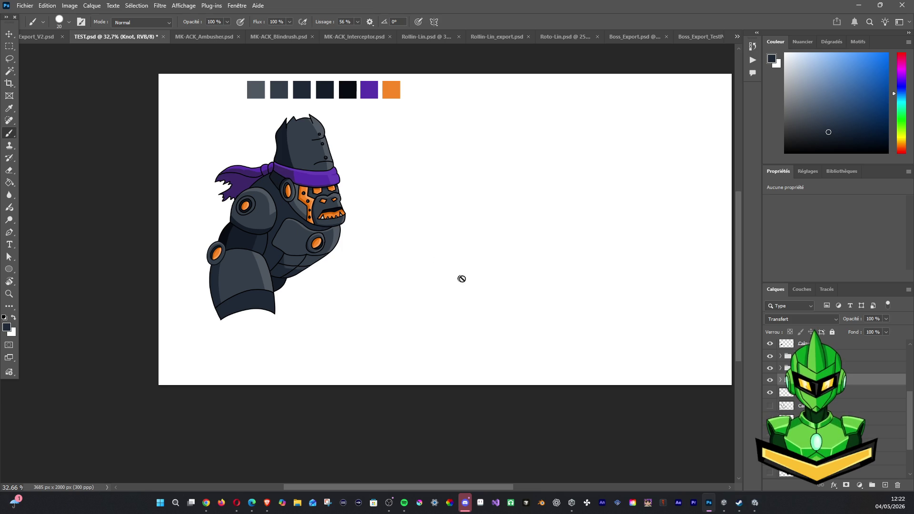
{"action": "scroll", "coordinate": [434, 228], "scroll_direction": "down", "scroll_amount": 1}
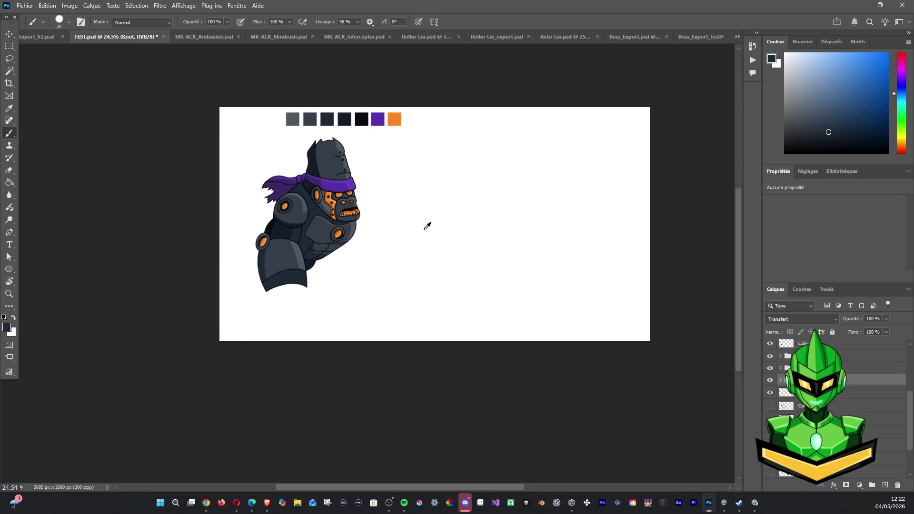
{"action": "scroll", "coordinate": [427, 230], "scroll_direction": "down", "scroll_amount": 1}
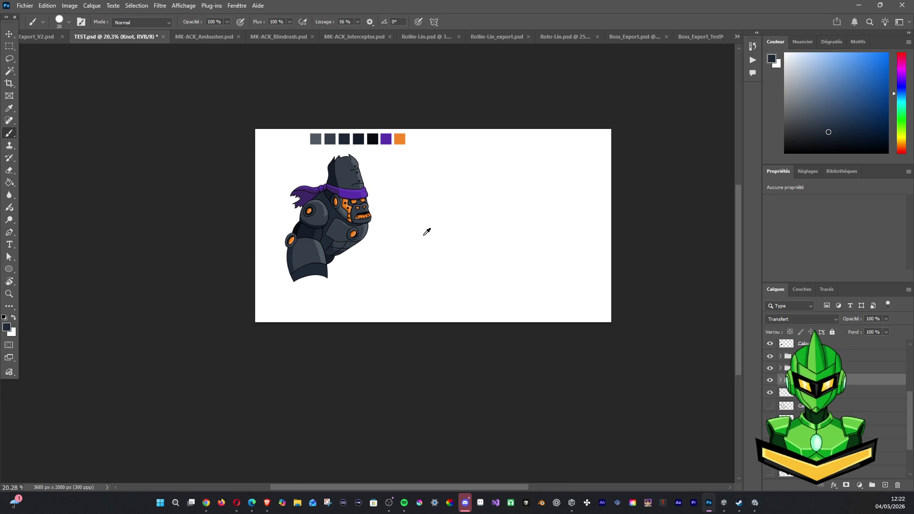
{"action": "scroll", "coordinate": [425, 233], "scroll_direction": "up", "scroll_amount": 1}
{"action": "scroll", "coordinate": [415, 224], "scroll_direction": "up", "scroll_amount": 1}
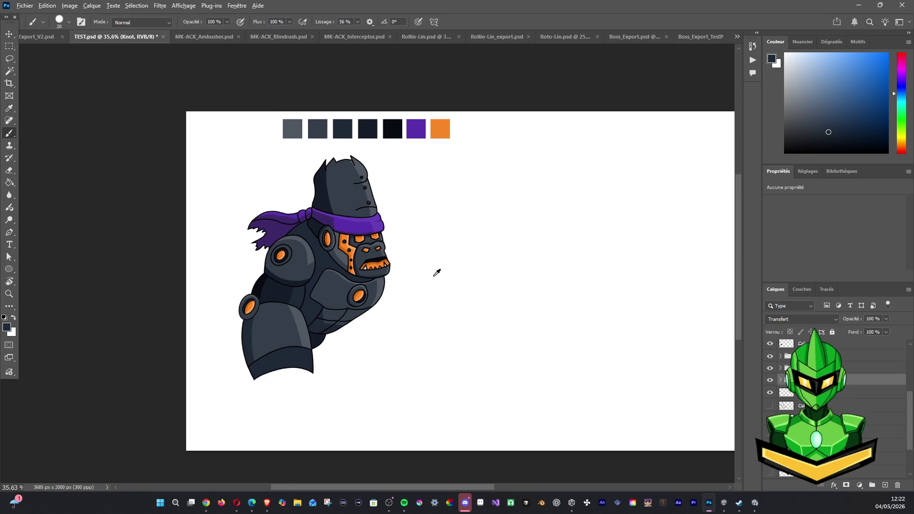
{"action": "scroll", "coordinate": [433, 277], "scroll_direction": "up", "scroll_amount": 1}
{"action": "scroll", "coordinate": [421, 281], "scroll_direction": "up", "scroll_amount": 1}
{"action": "scroll", "coordinate": [912, 390], "scroll_direction": "up", "scroll_amount": 1}
{"action": "left_click", "coordinate": [770, 385]}
Toggle body part layers off and on to identify which ones make up the arm.
{"action": "left_click", "coordinate": [770, 385]}
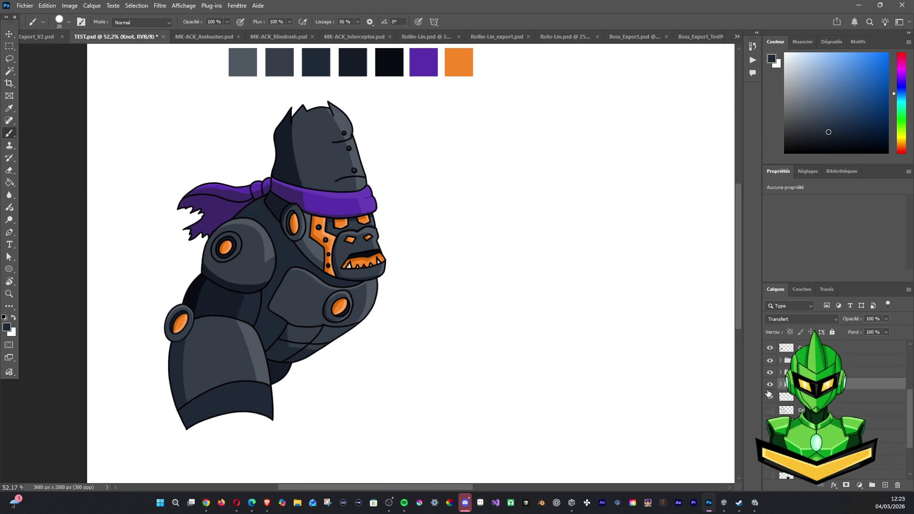
{"action": "left_click", "coordinate": [770, 396]}
{"action": "left_click", "coordinate": [770, 396]}
{"action": "left_click", "coordinate": [770, 373]}
{"action": "left_click", "coordinate": [770, 372]}
{"action": "left_click", "coordinate": [770, 361]}
{"action": "left_click", "coordinate": [770, 361]}
{"action": "scroll", "coordinate": [910, 406], "scroll_direction": "up", "scroll_amount": 5}
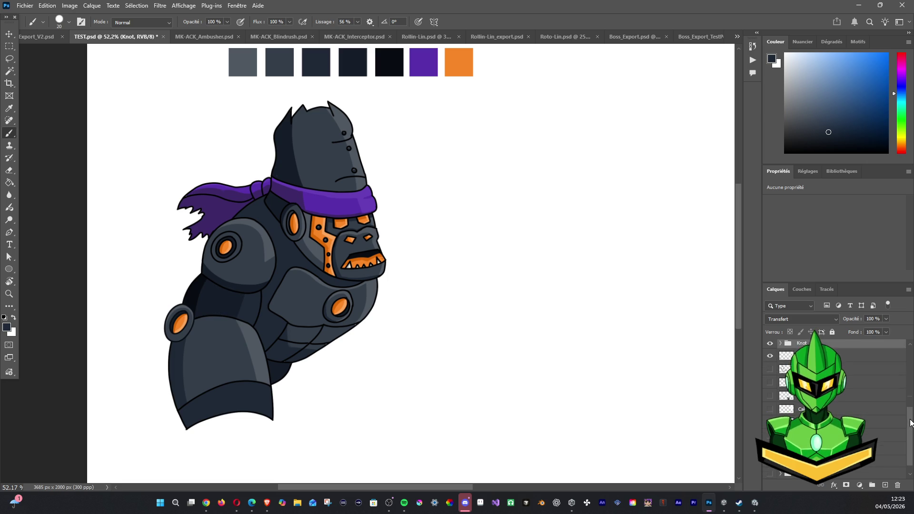
{"action": "left_click", "coordinate": [770, 427]}
{"action": "left_click", "coordinate": [770, 427]}
{"action": "left_click", "coordinate": [770, 415]}
{"action": "left_click", "coordinate": [769, 415]}
{"action": "left_click", "coordinate": [770, 401]}
{"action": "left_click", "coordinate": [769, 401]}
{"action": "left_click", "coordinate": [769, 388]}
{"action": "left_click", "coordinate": [770, 388]}
Group the selected arm layers into Groupe 16 and expand it.
{"action": "left_click", "coordinate": [790, 388]}
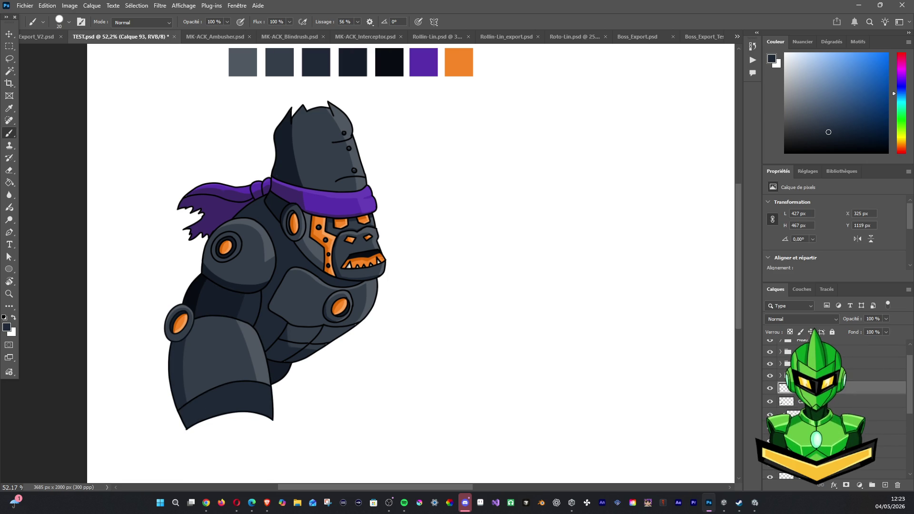
{"action": "left_click", "coordinate": [790, 440], "text": "shift"}
{"action": "key", "text": "ctrl+g"}
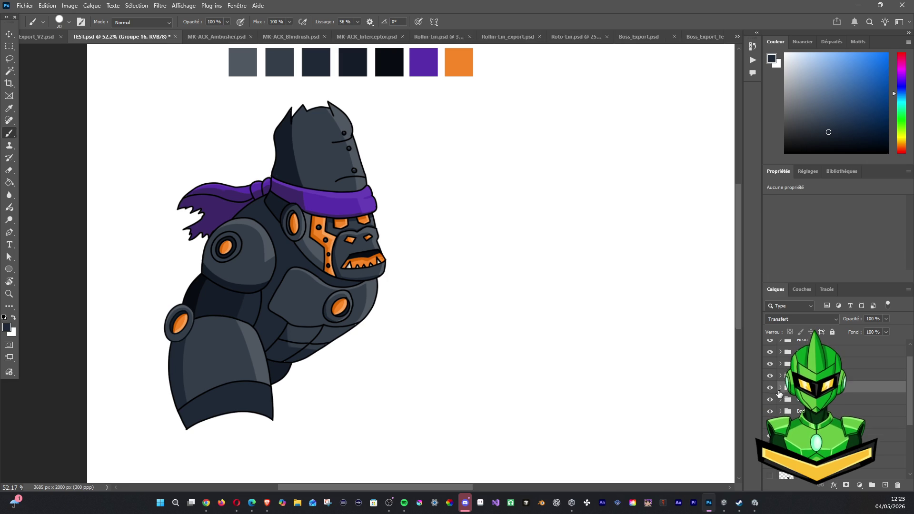
{"action": "left_click", "coordinate": [770, 388]}
{"action": "left_click", "coordinate": [769, 387]}
{"action": "left_click", "coordinate": [780, 388]}
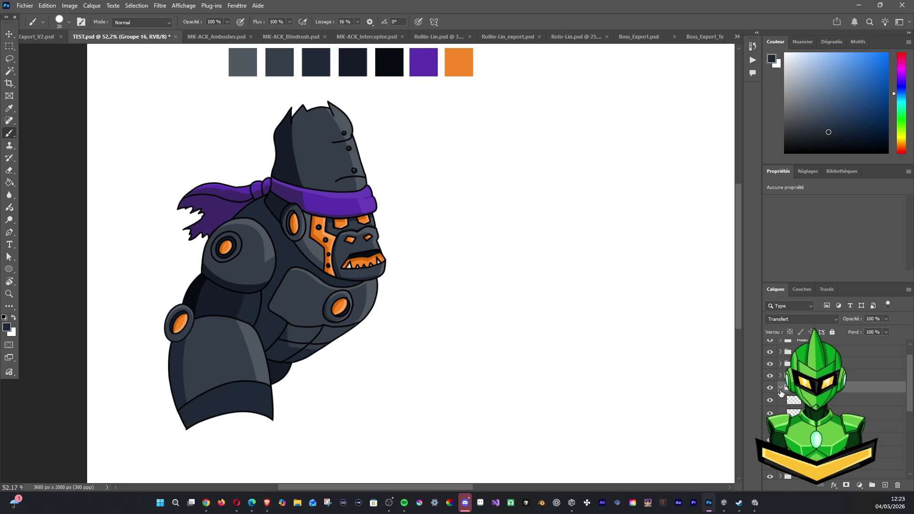
Compare the arm shading layers, then add Calque 113 clipped to Calque 110.
{"action": "left_click", "coordinate": [770, 413]}
{"action": "left_click", "coordinate": [769, 413]}
{"action": "left_click", "coordinate": [770, 400]}
{"action": "left_click", "coordinate": [770, 400]}
{"action": "left_click", "coordinate": [770, 413]}
{"action": "left_click", "coordinate": [770, 413]}
{"action": "left_click", "coordinate": [794, 412]}
{"action": "left_click", "coordinate": [883, 486]}
{"action": "key", "text": "ctrl+alt+g"}
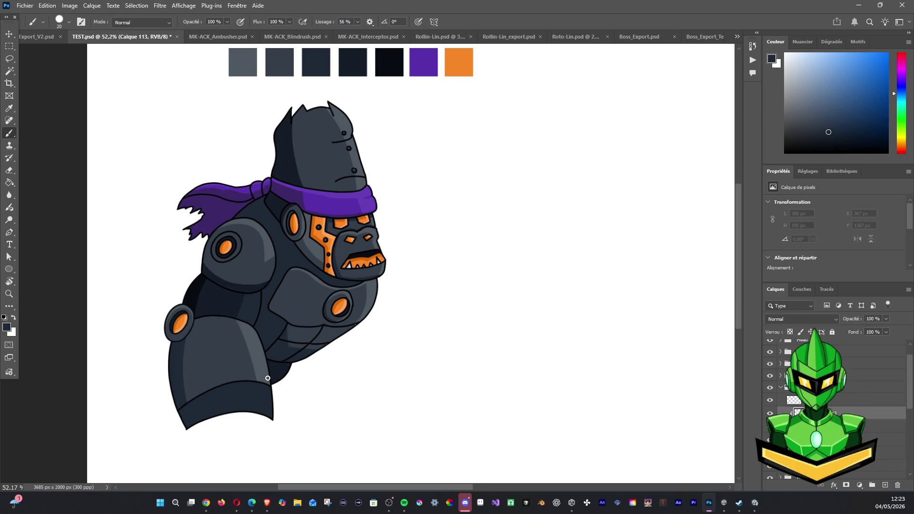
Paint two light highlight strokes down the lower arm's right edge.
{"action": "left_click_drag", "start_coordinate": [261, 344], "coordinate": [266, 386]}
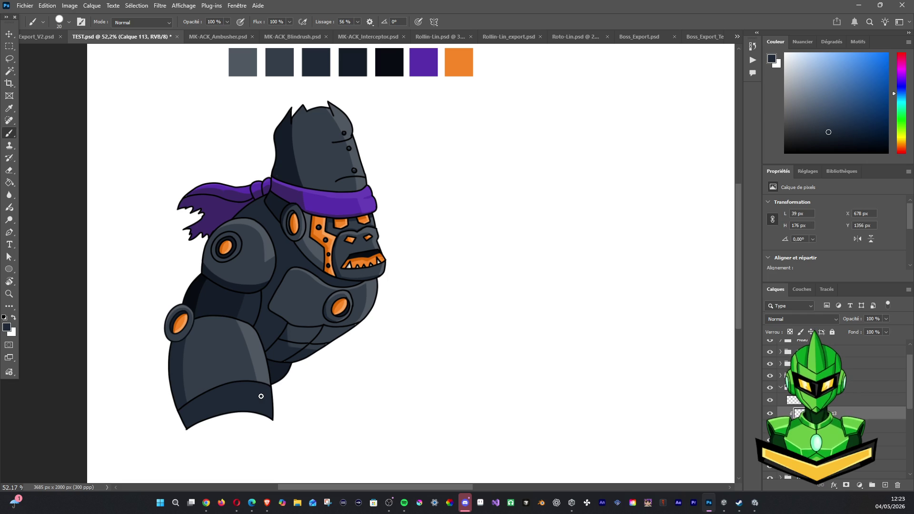
{"action": "left_click", "coordinate": [246, 376], "text": "alt"}
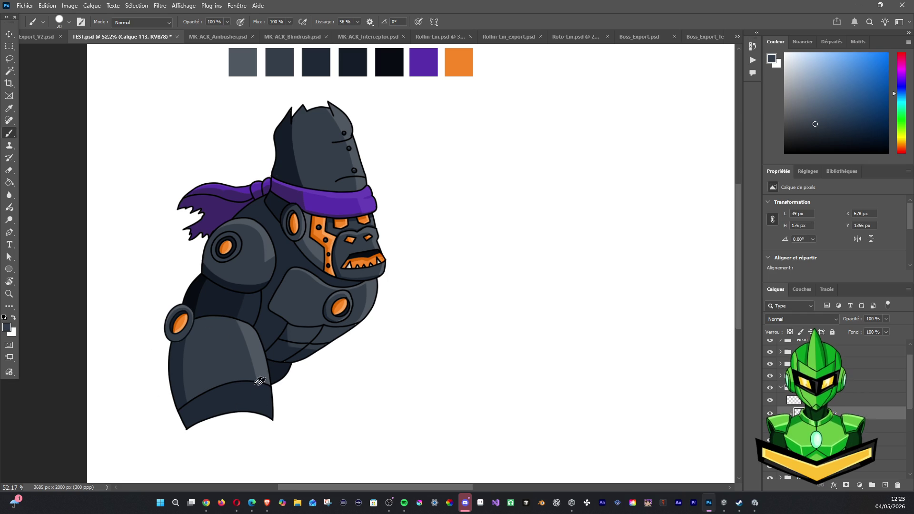
{"action": "left_click_drag", "start_coordinate": [262, 383], "coordinate": [269, 417]}
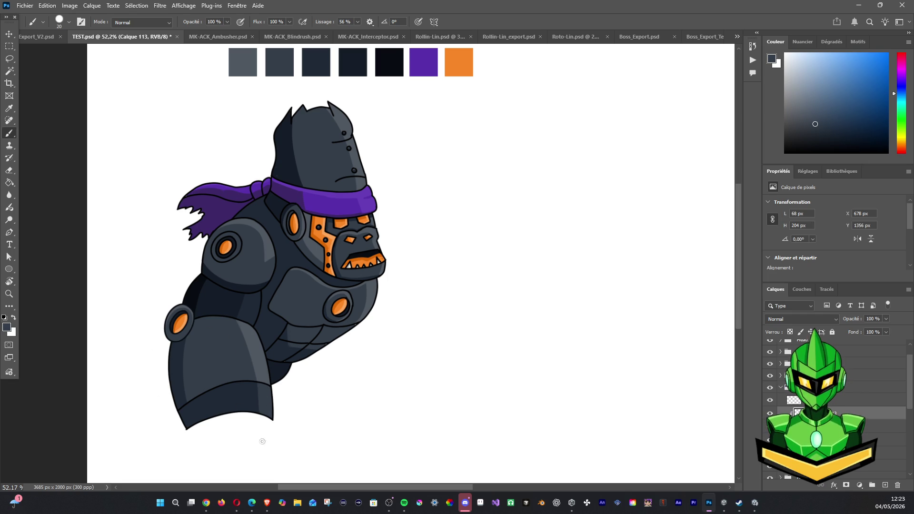
Shade the arm's lower-left edge with a sampled dark grey and collapse Groupe 16.
{"action": "left_click", "coordinate": [200, 283], "text": "alt"}
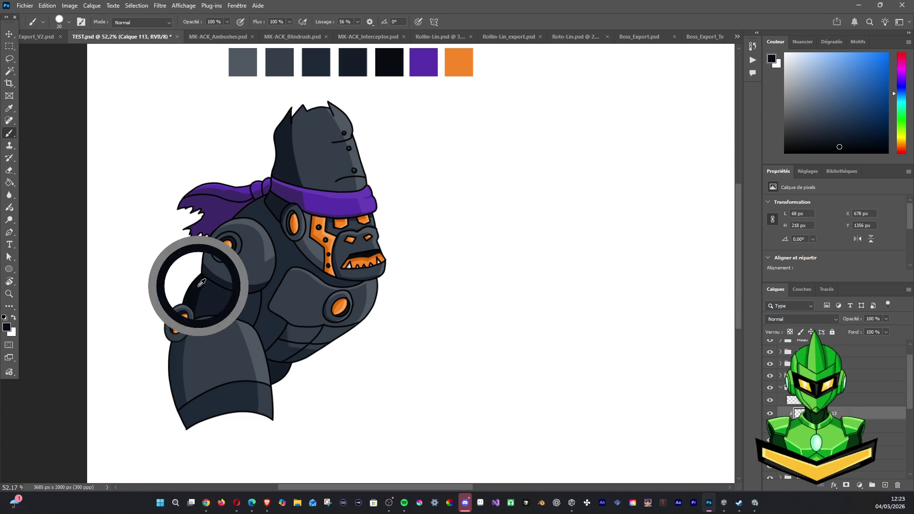
{"action": "left_click_drag", "start_coordinate": [182, 400], "coordinate": [188, 425]}
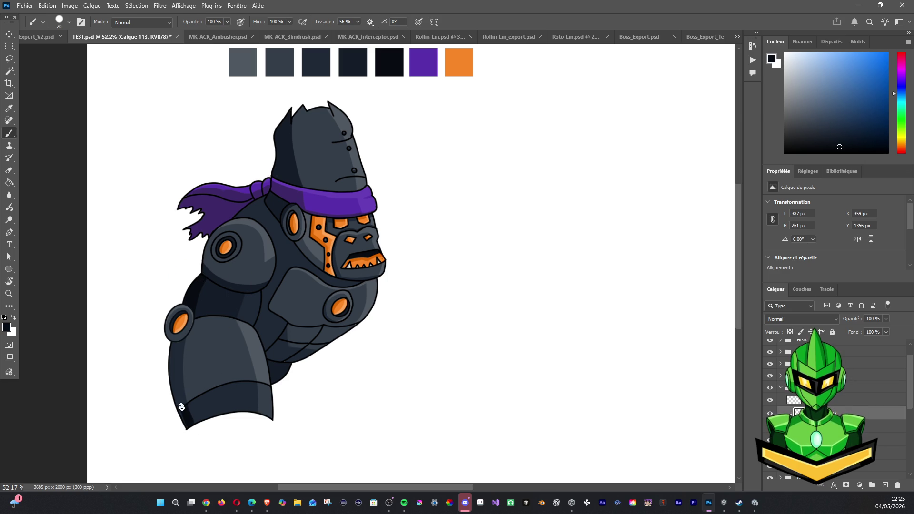
{"action": "scroll", "coordinate": [324, 233], "scroll_direction": "down", "scroll_amount": 4}
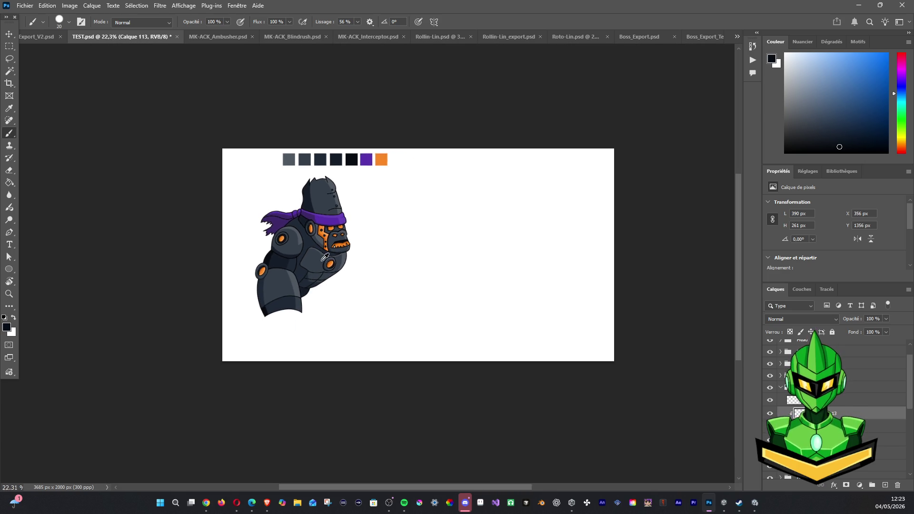
{"action": "scroll", "coordinate": [339, 267], "scroll_direction": "down", "scroll_amount": 1}
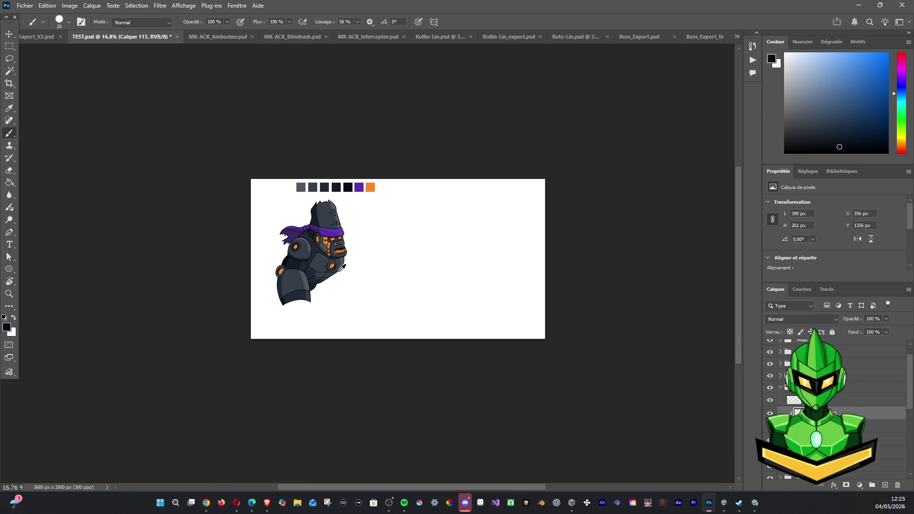
{"action": "scroll", "coordinate": [342, 267], "scroll_direction": "up", "scroll_amount": 2}
{"action": "scroll", "coordinate": [342, 269], "scroll_direction": "down", "scroll_amount": 1}
{"action": "scroll", "coordinate": [342, 271], "scroll_direction": "up", "scroll_amount": 1}
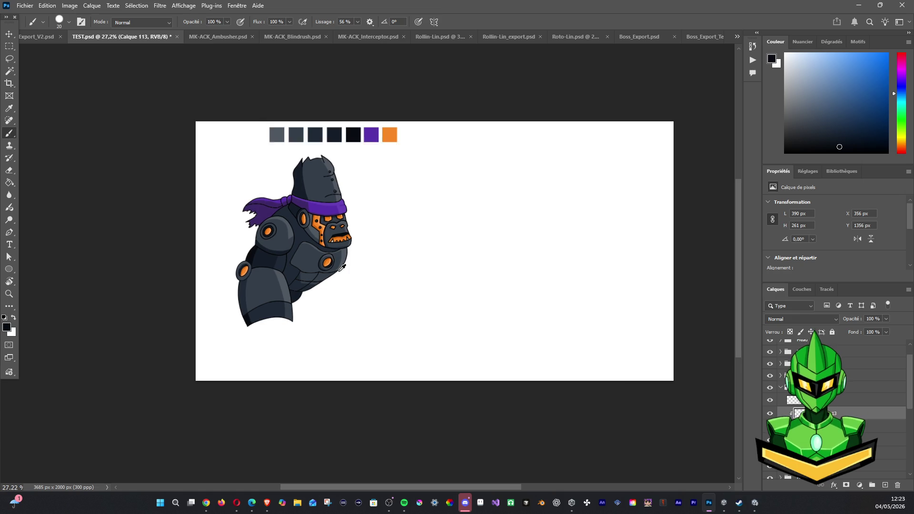
{"action": "scroll", "coordinate": [343, 276], "scroll_direction": "up", "scroll_amount": 2}
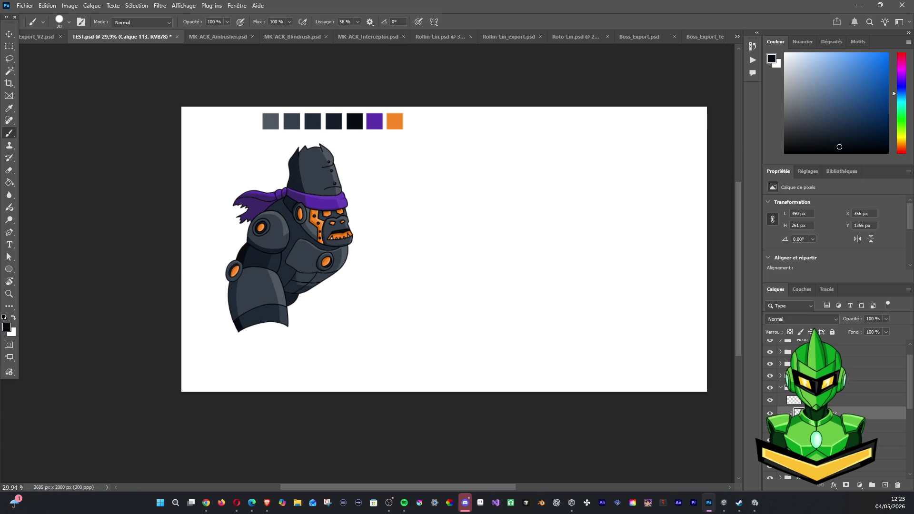
{"action": "left_click", "coordinate": [781, 388]}
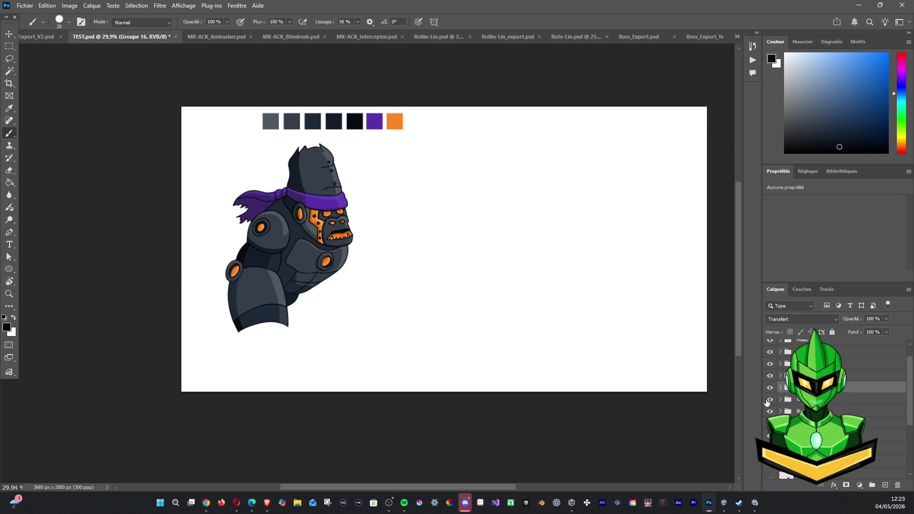
{"action": "left_click", "coordinate": [796, 400]}
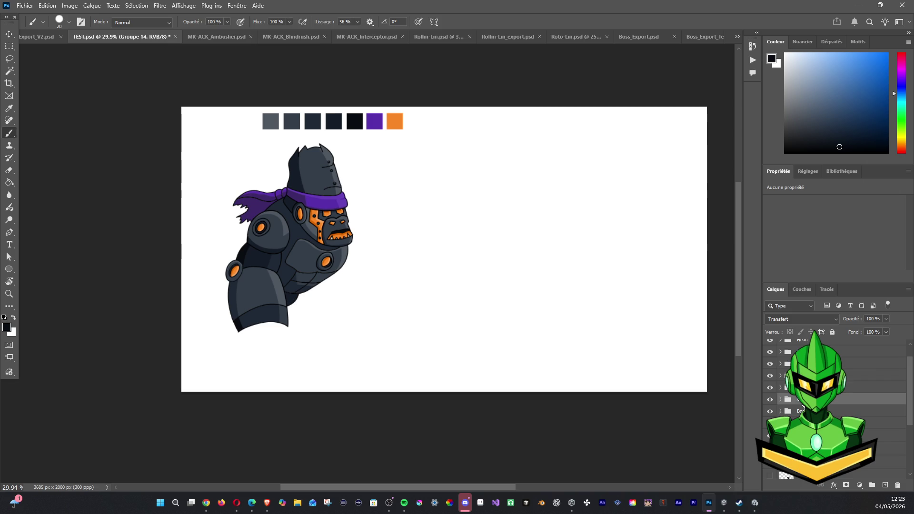
{"action": "double_click", "coordinate": [797, 400]}
{"action": "key", "text": "Escape"}
{"action": "left_click", "coordinate": [779, 412]}
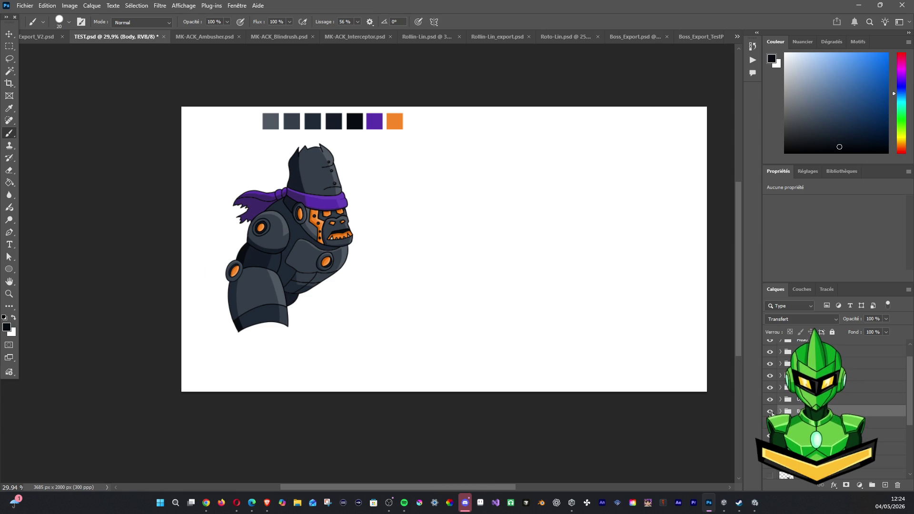
{"action": "left_click", "coordinate": [770, 388]}
{"action": "left_click", "coordinate": [770, 387]}
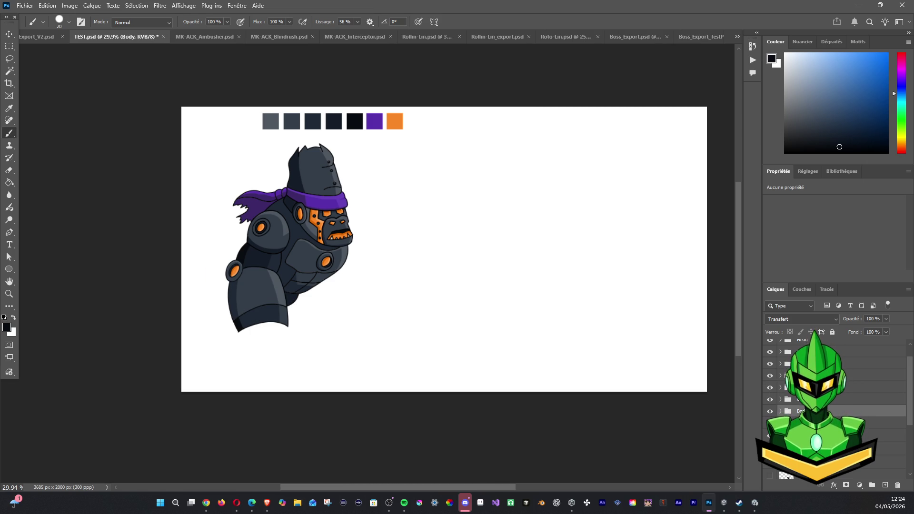
{"action": "left_click", "coordinate": [804, 387]}
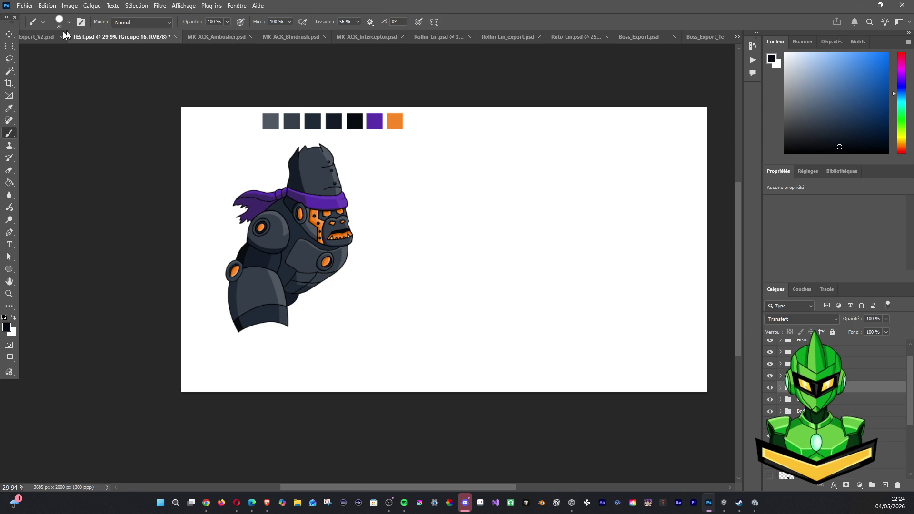
{"action": "left_click", "coordinate": [48, 37]}
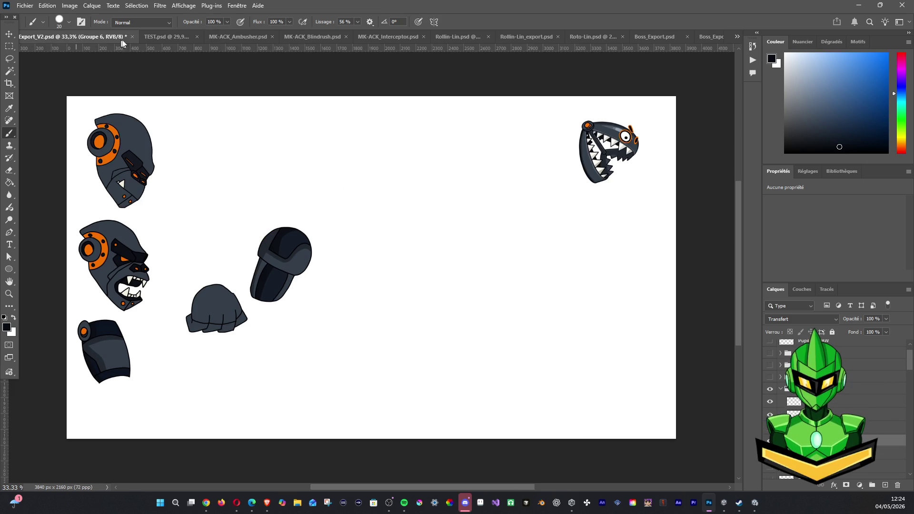
{"action": "scroll", "coordinate": [833, 410], "scroll_direction": "down", "scroll_amount": 3}
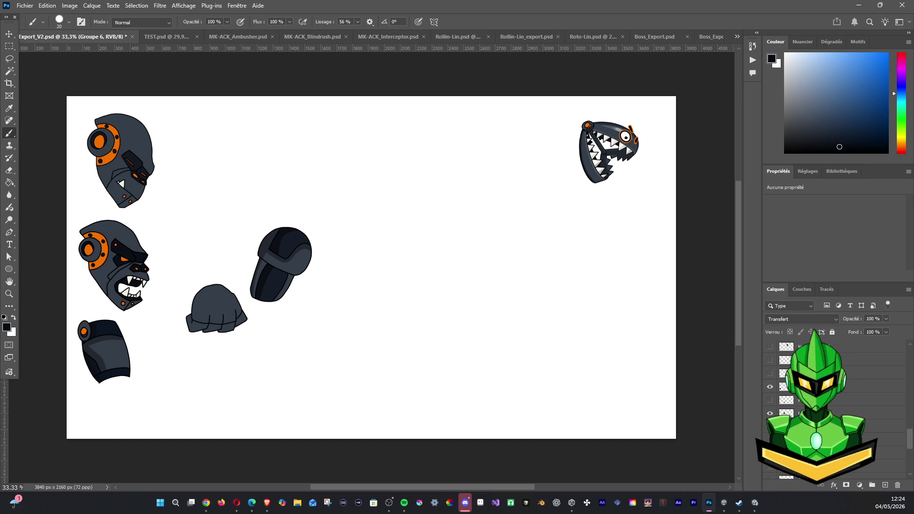
{"action": "left_click", "coordinate": [857, 387]}
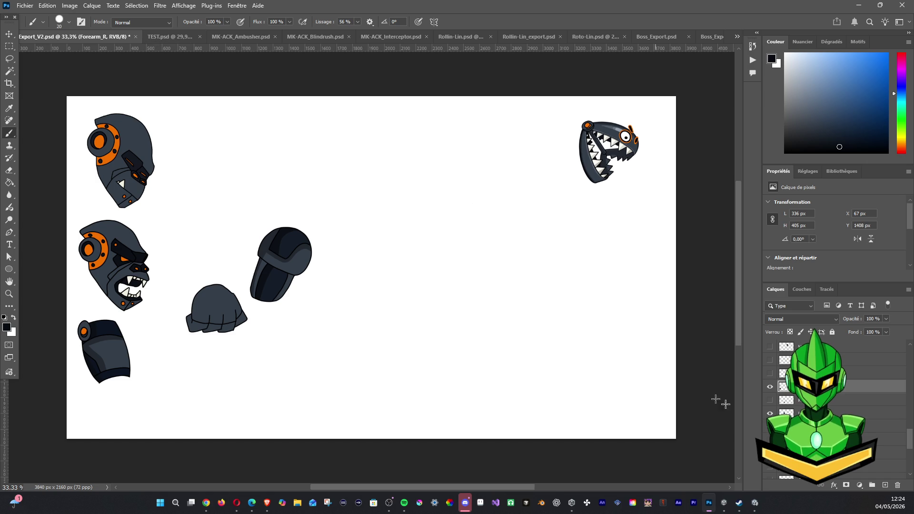
{"action": "left_click", "coordinate": [171, 38]}
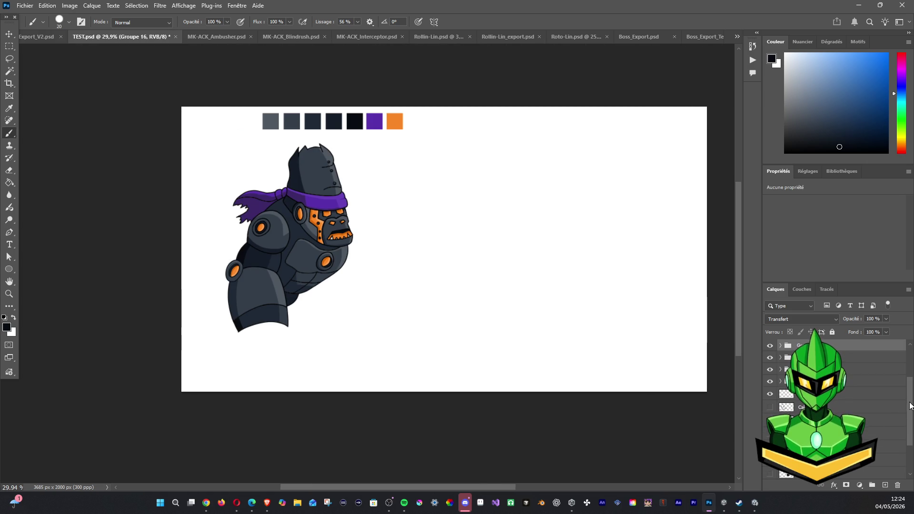
Select the Groupe 15 layer group and make Fixation_Arm_R the active layer.
{"action": "scroll", "coordinate": [910, 405], "scroll_direction": "up", "scroll_amount": 3}
{"action": "left_click", "coordinate": [770, 407]}
{"action": "left_click", "coordinate": [770, 407]}
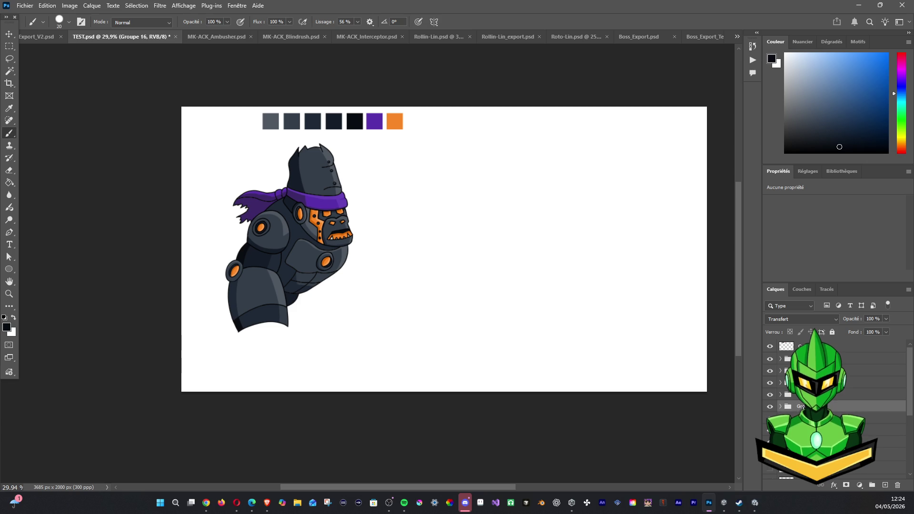
{"action": "left_click", "coordinate": [809, 394]}
{"action": "left_click", "coordinate": [770, 394]}
{"action": "left_click", "coordinate": [769, 394]}
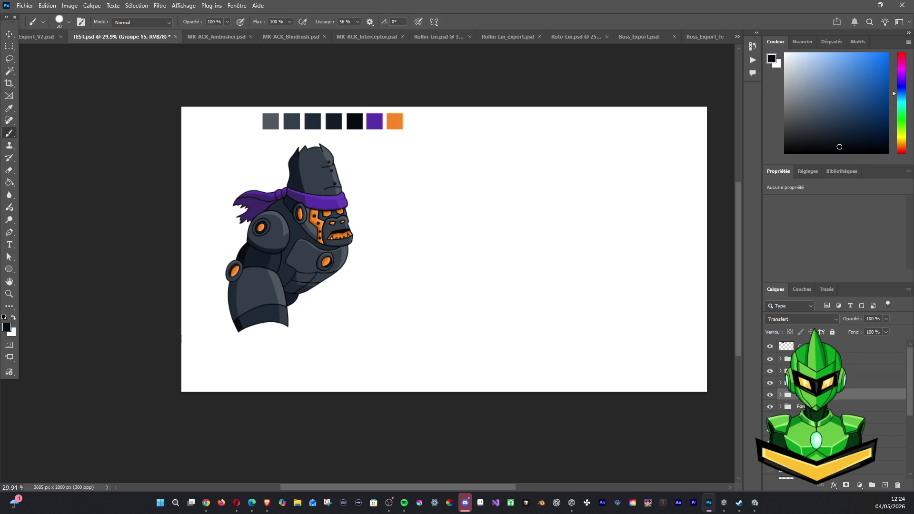
{"action": "key", "text": "alt+bracketleft"}
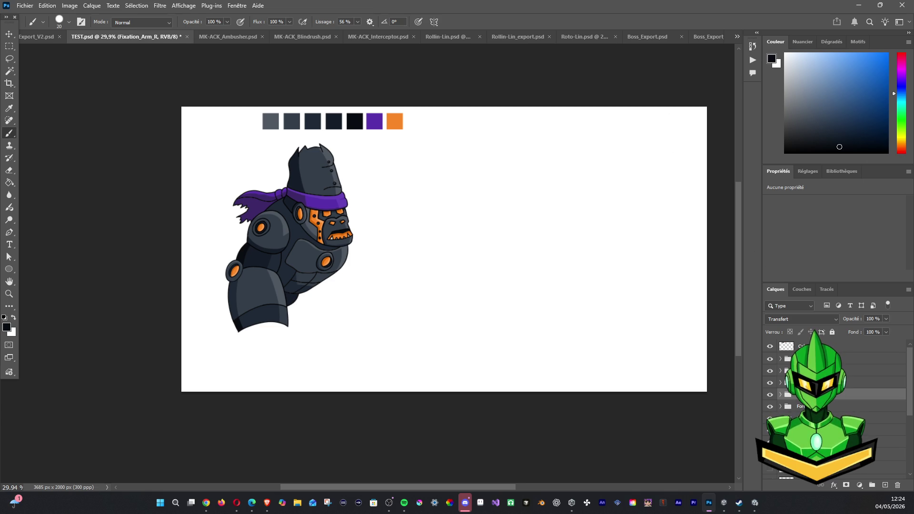
{"action": "key", "text": "alt+Tab"}
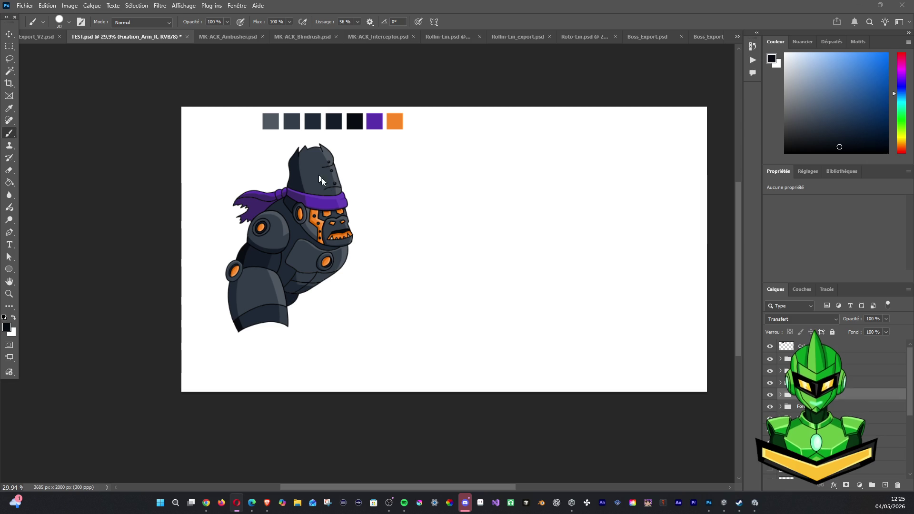
Turn on the grey sketch layer Calque 51 and hide the coloured gorilla groups.
{"action": "scroll", "coordinate": [452, 283], "scroll_direction": "down", "scroll_amount": 2}
{"action": "scroll", "coordinate": [454, 283], "scroll_direction": "up", "scroll_amount": 2}
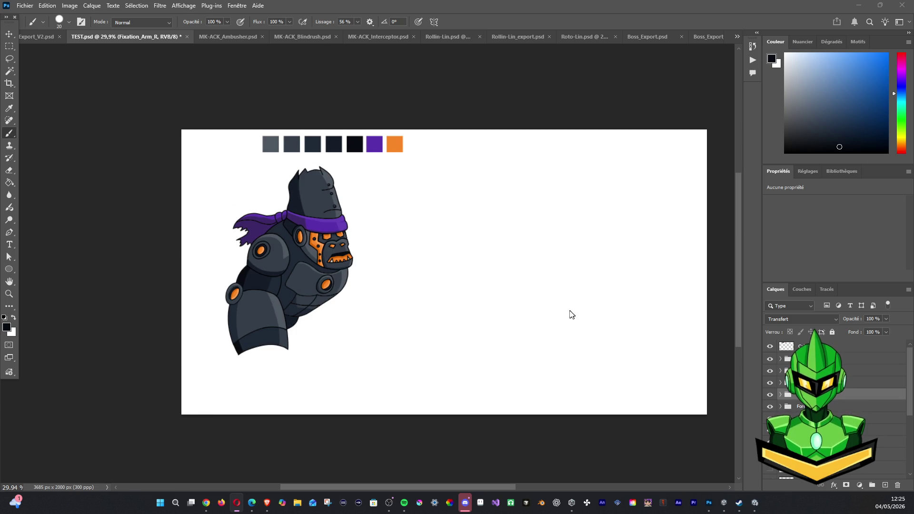
{"action": "scroll", "coordinate": [443, 300], "scroll_direction": "down", "scroll_amount": 1}
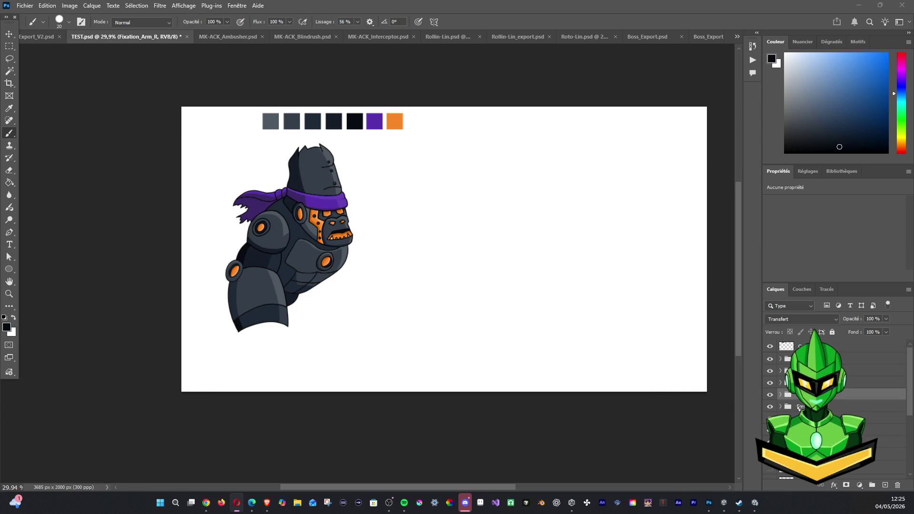
{"action": "left_click", "coordinate": [804, 455]}
{"action": "left_click", "coordinate": [770, 468]}
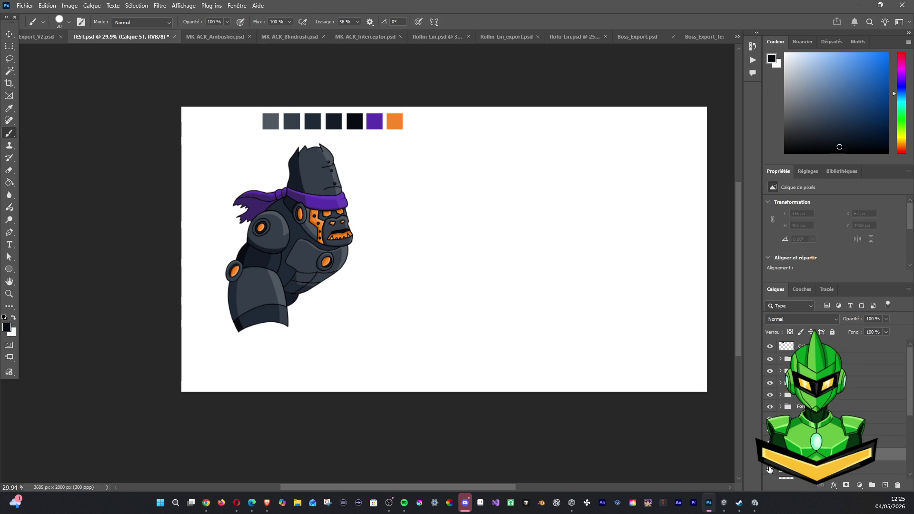
{"action": "left_click_drag", "start_coordinate": [770, 407], "coordinate": [770, 359]}
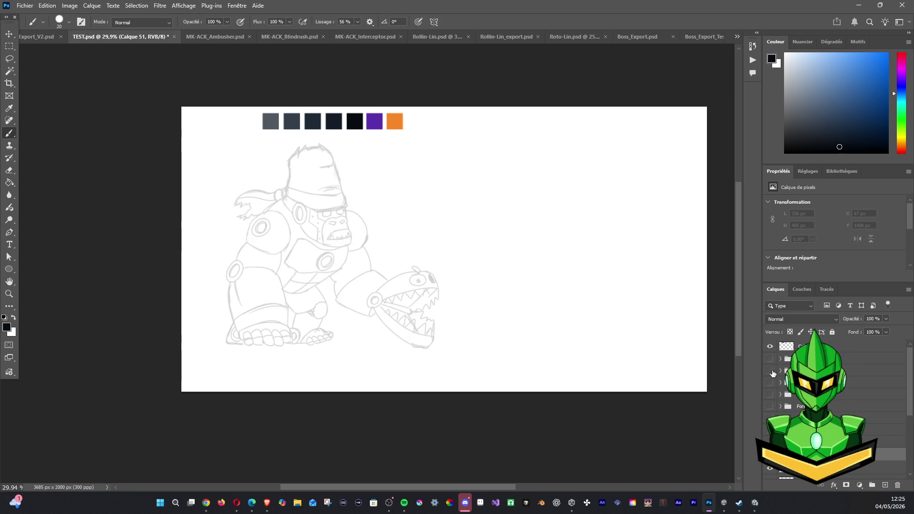
{"action": "scroll", "coordinate": [196, 258], "scroll_direction": "up", "scroll_amount": 3}
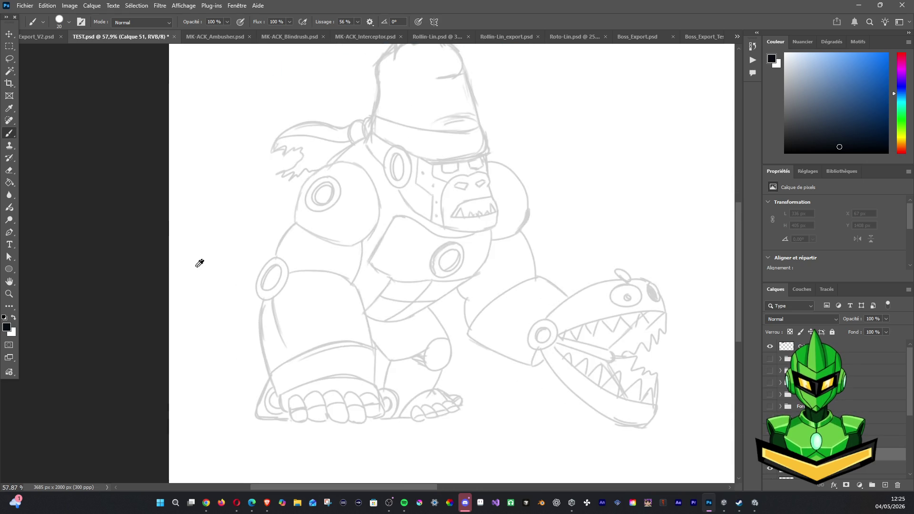
Frame the feet, reset to default black and white, and set a 5 px brush.
{"action": "scroll", "coordinate": [265, 304], "scroll_direction": "up", "scroll_amount": 2}
{"action": "left_click_drag", "start_coordinate": [253, 262], "coordinate": [200, 139]}
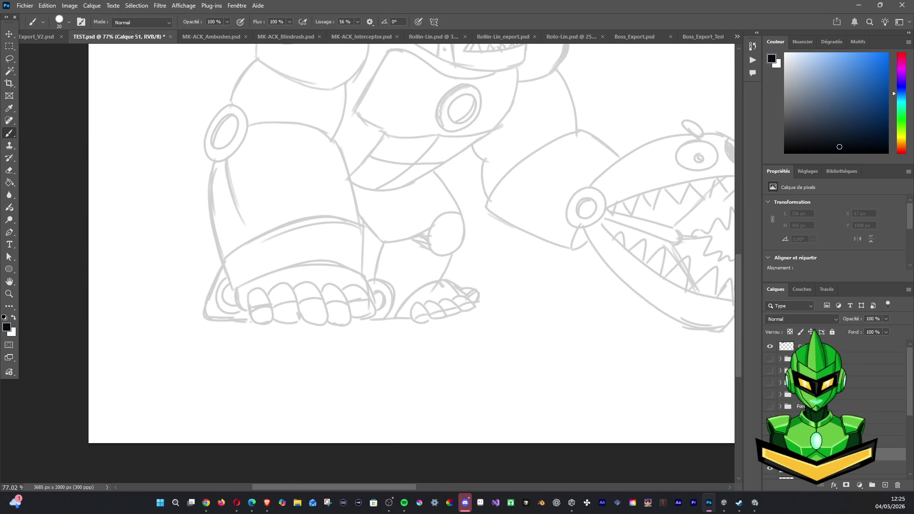
{"action": "left_click", "coordinate": [5, 318]}
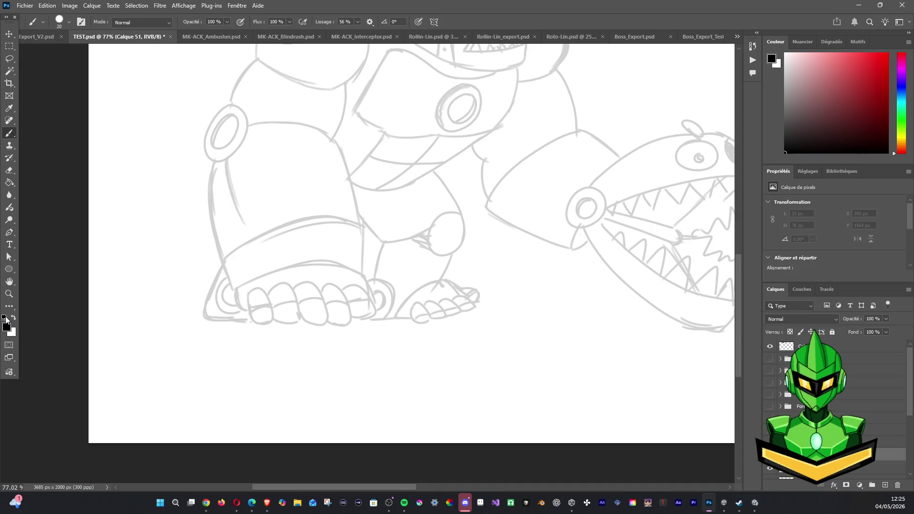
{"action": "left_click", "coordinate": [69, 21]}
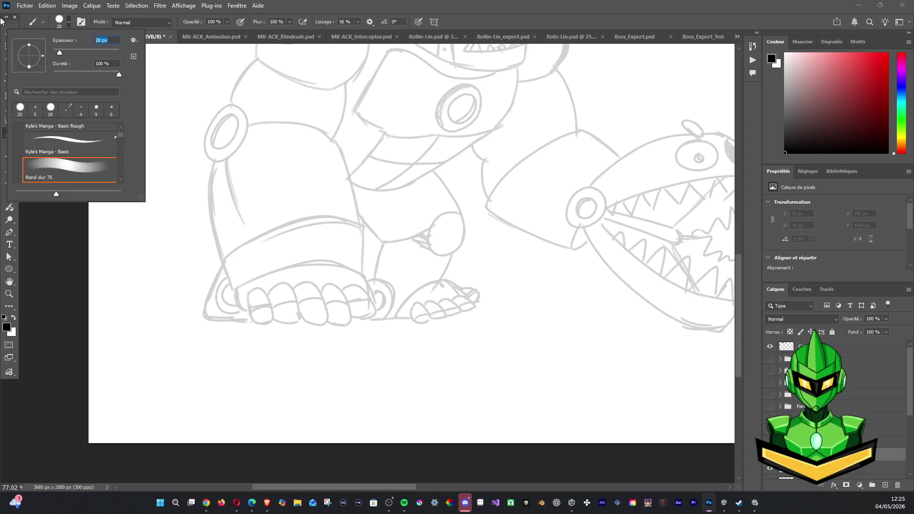
{"action": "type", "text": "5"}
{"action": "key", "text": "Return"}
{"action": "left_click_drag", "start_coordinate": [237, 287], "coordinate": [247, 312]}
{"action": "key", "text": "ctrl+z"}
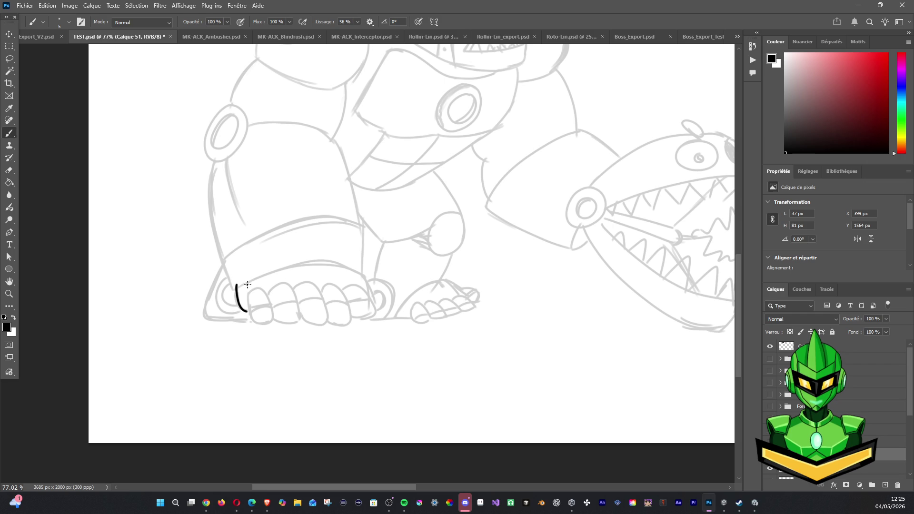
On Calque 48, ink the toe edge and the front outline of the first toe.
{"action": "left_click_drag", "start_coordinate": [236, 284], "coordinate": [258, 272]}
{"action": "left_click", "coordinate": [270, 267], "text": "ctrl"}
{"action": "key", "text": "ctrl+r"}
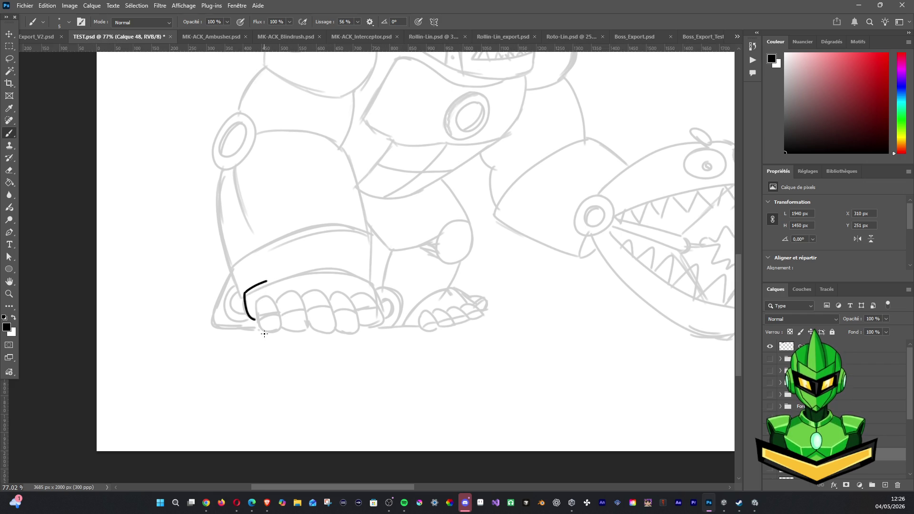
{"action": "mouse_move", "coordinate": [256, 301]}
{"action": "left_mouse_down"}
{"action": "mouse_move", "coordinate": [281, 329]}
{"action": "mouse_move", "coordinate": [278, 295]}
{"action": "mouse_move", "coordinate": [259, 297]}
{"action": "mouse_move", "coordinate": [291, 288]}
{"action": "mouse_move", "coordinate": [308, 330]}
{"action": "mouse_move", "coordinate": [282, 327]}
{"action": "mouse_move", "coordinate": [310, 325]}
{"action": "left_mouse_up"}
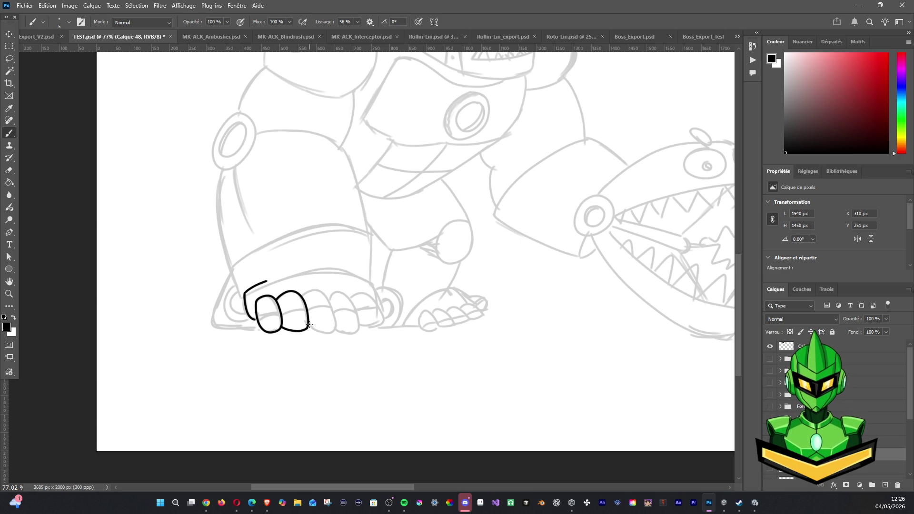
{"action": "mouse_move", "coordinate": [303, 297]}
{"action": "left_mouse_down"}
{"action": "mouse_move", "coordinate": [319, 292]}
{"action": "mouse_move", "coordinate": [337, 323]}
{"action": "mouse_move", "coordinate": [333, 333]}
{"action": "mouse_move", "coordinate": [337, 323]}
{"action": "left_mouse_up"}
{"action": "key", "text": "ctrl+z"}
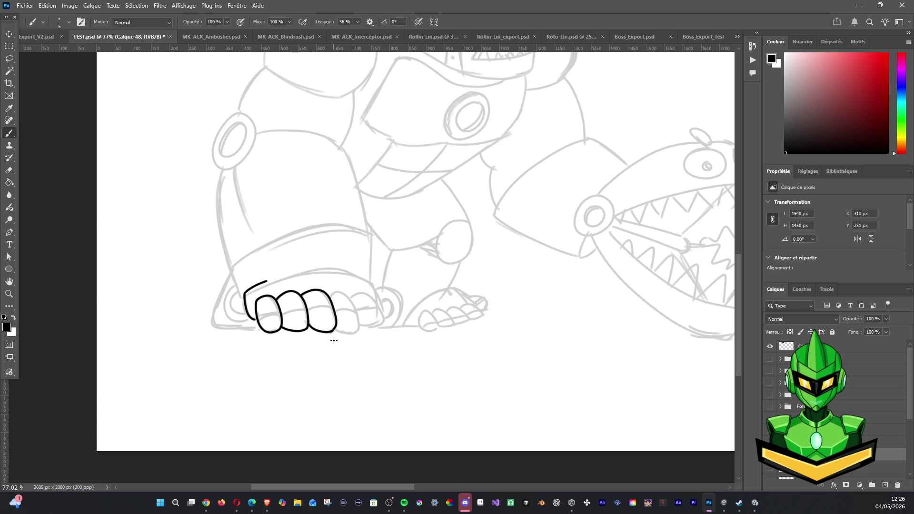
Ink the arc of the fourth toe, redrawing it until it fits the sketch.
{"action": "mouse_move", "coordinate": [330, 298]}
{"action": "left_mouse_down"}
{"action": "mouse_move", "coordinate": [338, 292]}
{"action": "mouse_move", "coordinate": [354, 304]}
{"action": "mouse_move", "coordinate": [356, 329]}
{"action": "left_mouse_up"}
{"action": "key", "text": "ctrl+z"}
{"action": "mouse_move", "coordinate": [330, 298]}
{"action": "left_mouse_down"}
{"action": "mouse_move", "coordinate": [346, 292]}
{"action": "mouse_move", "coordinate": [360, 329]}
{"action": "left_mouse_up"}
{"action": "key", "text": "ctrl+z"}
{"action": "left_click_drag", "start_coordinate": [342, 290], "coordinate": [358, 332]}
{"action": "key", "text": "ctrl+z"}
{"action": "mouse_move", "coordinate": [329, 298]}
{"action": "left_mouse_down"}
{"action": "mouse_move", "coordinate": [351, 295]}
{"action": "mouse_move", "coordinate": [360, 318]}
{"action": "mouse_move", "coordinate": [352, 334]}
{"action": "mouse_move", "coordinate": [359, 328]}
{"action": "left_mouse_up"}
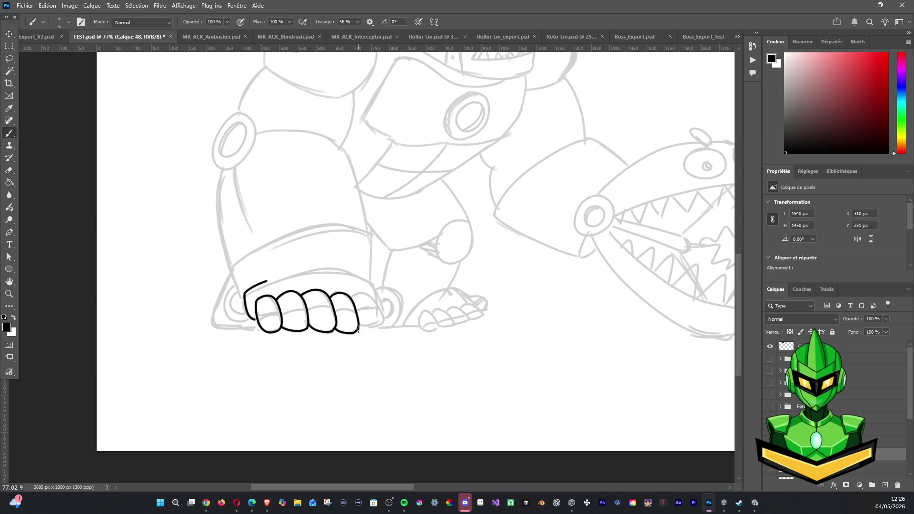
Outline the last toe and add dividing lines across the first and middle toes.
{"action": "mouse_move", "coordinate": [352, 297]}
{"action": "left_mouse_down"}
{"action": "mouse_move", "coordinate": [381, 319]}
{"action": "mouse_move", "coordinate": [360, 327]}
{"action": "left_mouse_up"}
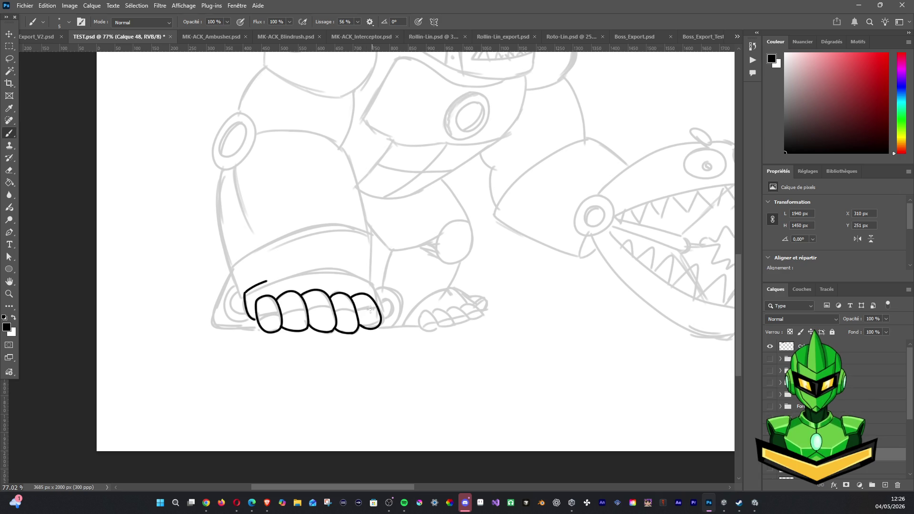
{"action": "mouse_move", "coordinate": [357, 313]}
{"action": "left_mouse_down"}
{"action": "mouse_move", "coordinate": [377, 307]}
{"action": "mouse_move", "coordinate": [368, 323]}
{"action": "mouse_move", "coordinate": [385, 305]}
{"action": "mouse_move", "coordinate": [334, 316]}
{"action": "left_mouse_up"}
{"action": "key", "text": "ctrl+z"}
{"action": "key", "text": "ctrl+z"}
{"action": "key", "text": "ctrl+z"}
{"action": "key", "text": "ctrl+z"}
{"action": "key", "text": "ctrl+z"}
{"action": "key", "text": "ctrl+z"}
{"action": "key", "text": "ctrl+z"}
{"action": "mouse_move", "coordinate": [358, 318]}
{"action": "left_mouse_down"}
{"action": "mouse_move", "coordinate": [382, 308]}
{"action": "mouse_move", "coordinate": [361, 316]}
{"action": "mouse_move", "coordinate": [329, 305]}
{"action": "mouse_move", "coordinate": [341, 314]}
{"action": "left_mouse_up"}
{"action": "key", "text": "ctrl+z"}
{"action": "left_click_drag", "start_coordinate": [281, 317], "coordinate": [311, 310]}
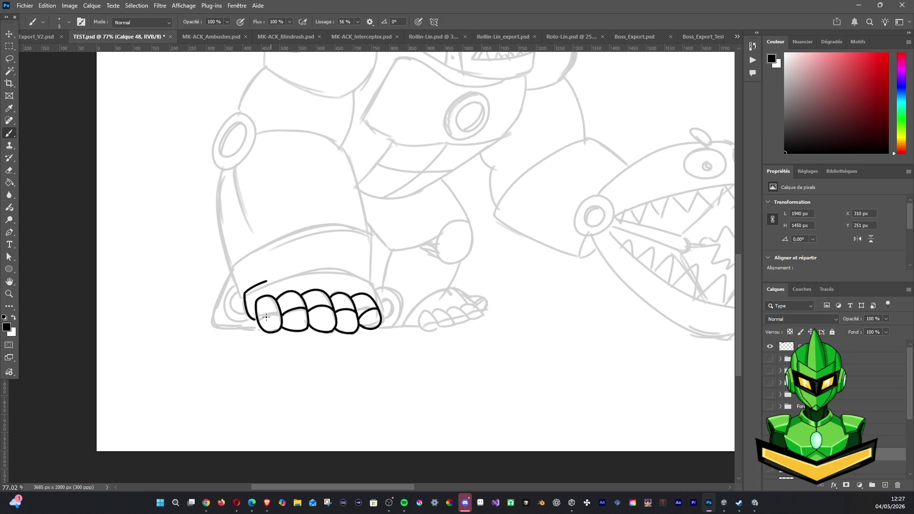
{"action": "left_click_drag", "start_coordinate": [257, 319], "coordinate": [286, 315]}
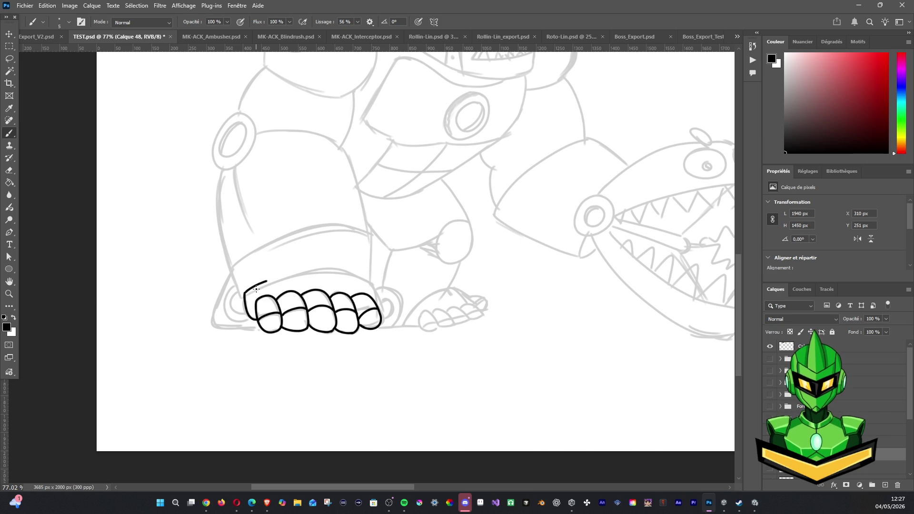
With the canvas rotated, ink the foot's outer edge and top arc, then restore the view.
{"action": "key", "text": "r"}
{"action": "left_click_drag", "start_coordinate": [256, 288], "coordinate": [280, 229]}
{"action": "left_click_drag", "start_coordinate": [385, 271], "coordinate": [372, 380]}
{"action": "key", "text": "ctrl+z"}
{"action": "left_click_drag", "start_coordinate": [387, 270], "coordinate": [367, 380]}
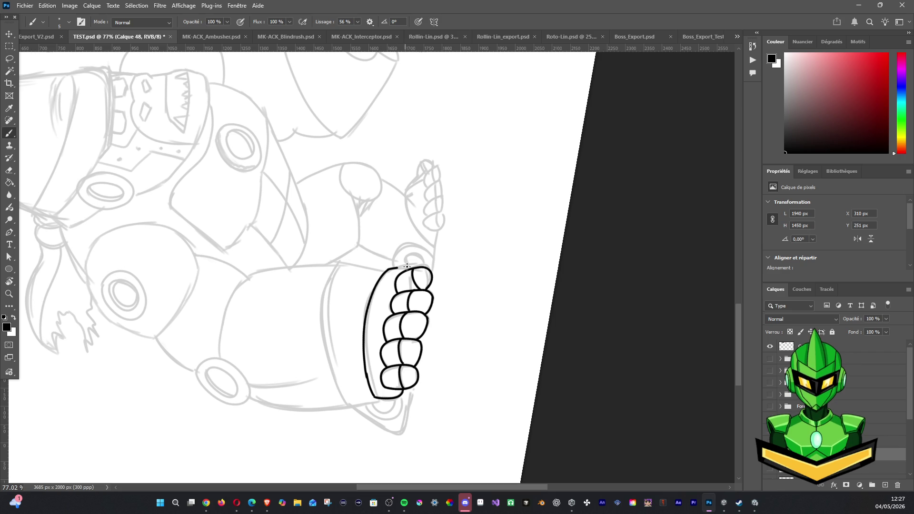
{"action": "left_click_drag", "start_coordinate": [387, 270], "coordinate": [420, 269]}
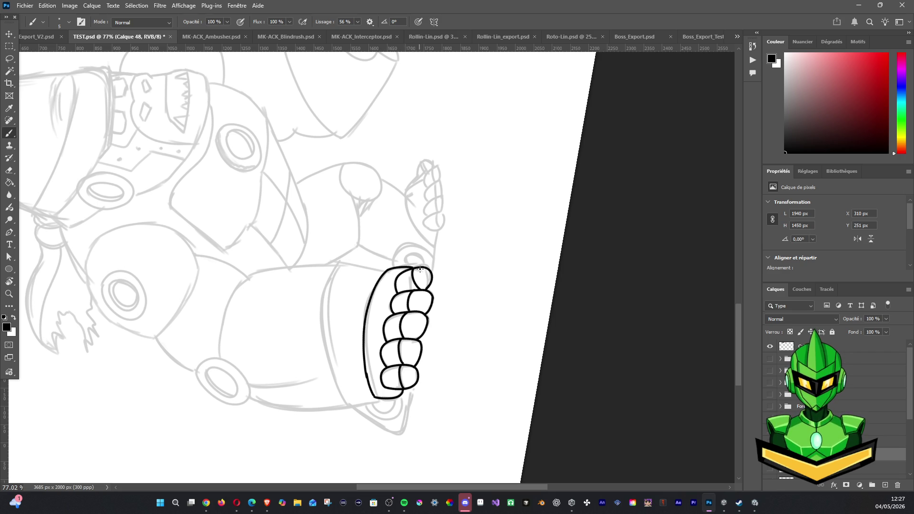
{"action": "key", "text": "r"}
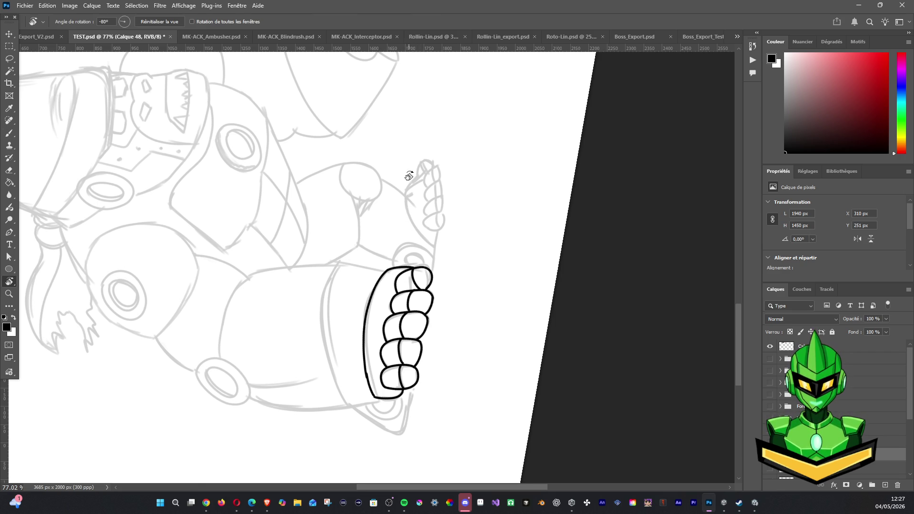
{"action": "left_click_drag", "start_coordinate": [406, 208], "coordinate": [588, 291]}
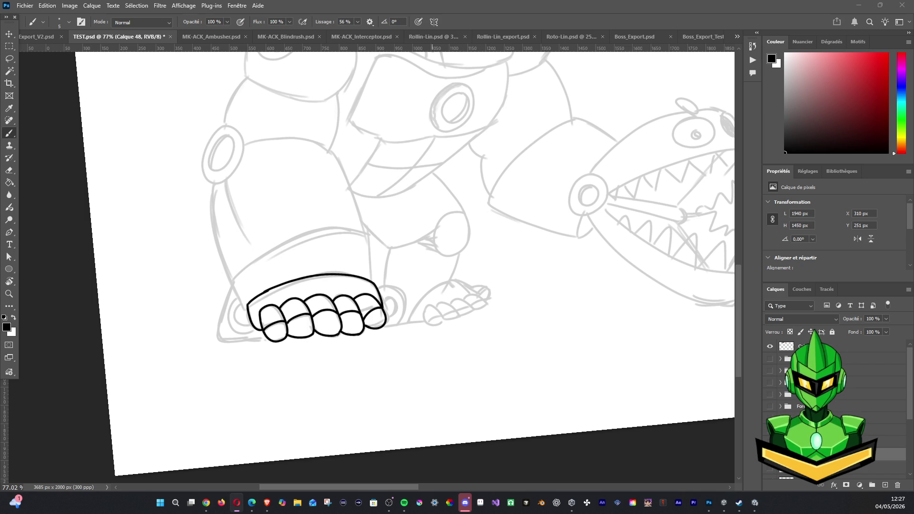
{"action": "scroll", "coordinate": [408, 359], "scroll_direction": "down", "scroll_amount": 2}
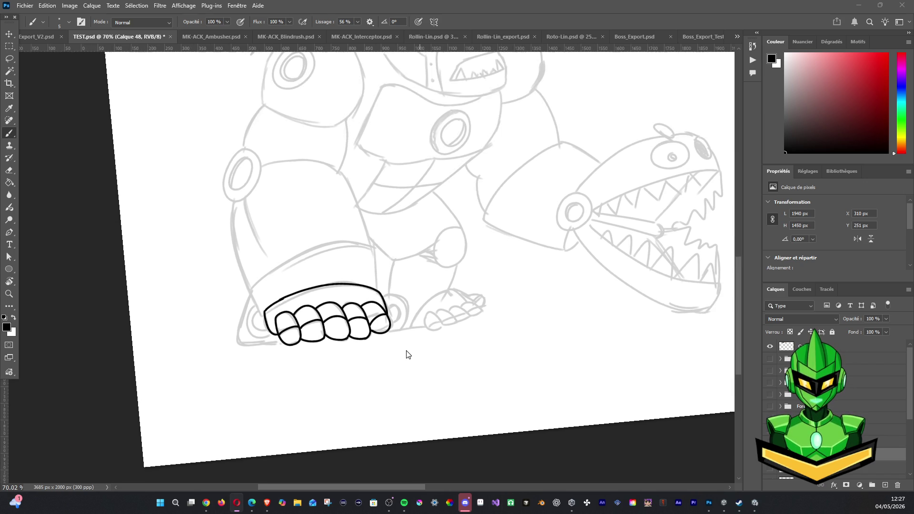
{"action": "scroll", "coordinate": [401, 338], "scroll_direction": "down", "scroll_amount": 2}
{"action": "scroll", "coordinate": [388, 289], "scroll_direction": "down", "scroll_amount": 1}
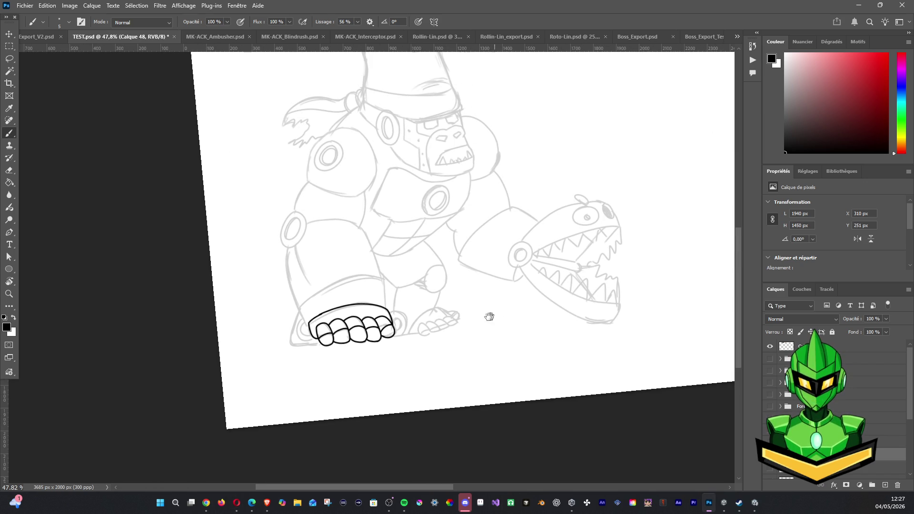
Turn the coloured gorilla layers back on and select the Knot layer in the Body group.
{"action": "scroll", "coordinate": [523, 333], "scroll_direction": "up", "scroll_amount": 1}
{"action": "scroll", "coordinate": [524, 333], "scroll_direction": "right", "scroll_amount": 1}
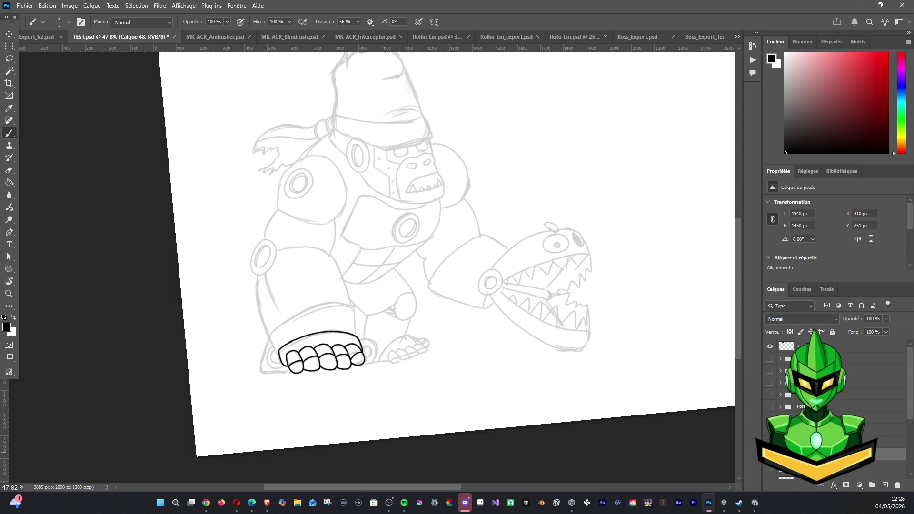
{"action": "left_click_drag", "start_coordinate": [770, 359], "coordinate": [767, 404]}
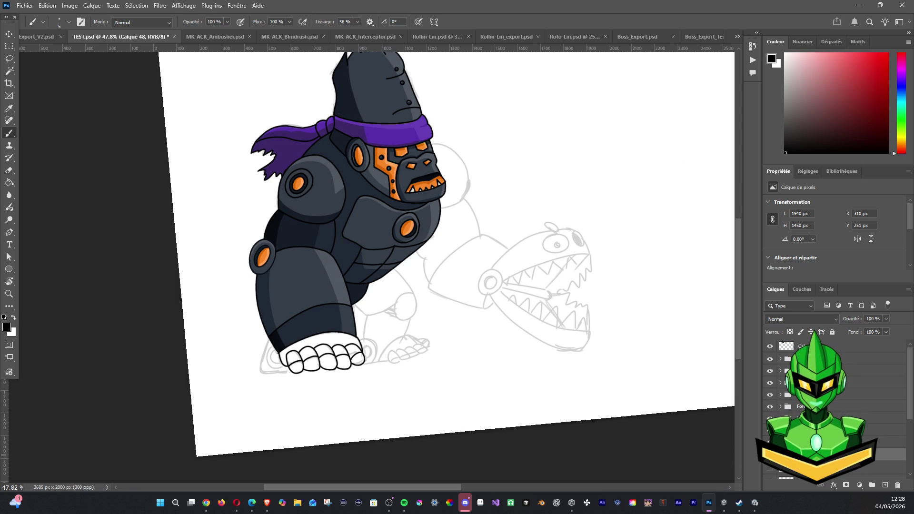
{"action": "left_click", "coordinate": [890, 455]}
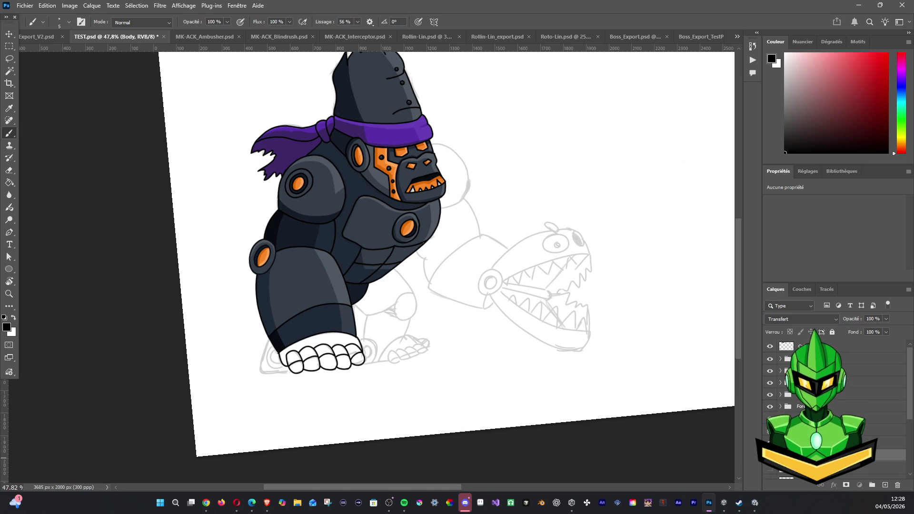
{"action": "key", "text": "ctrl+bracketright"}
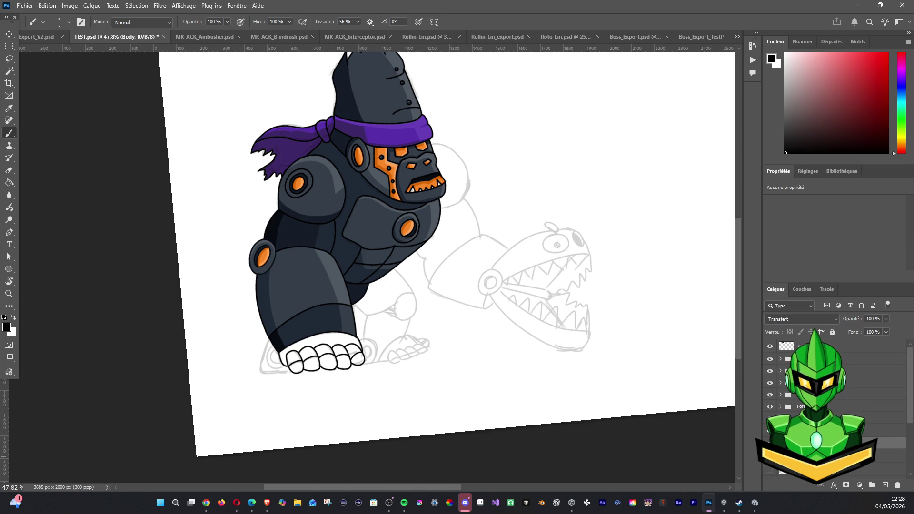
{"action": "key", "text": "alt+bracketleft"}
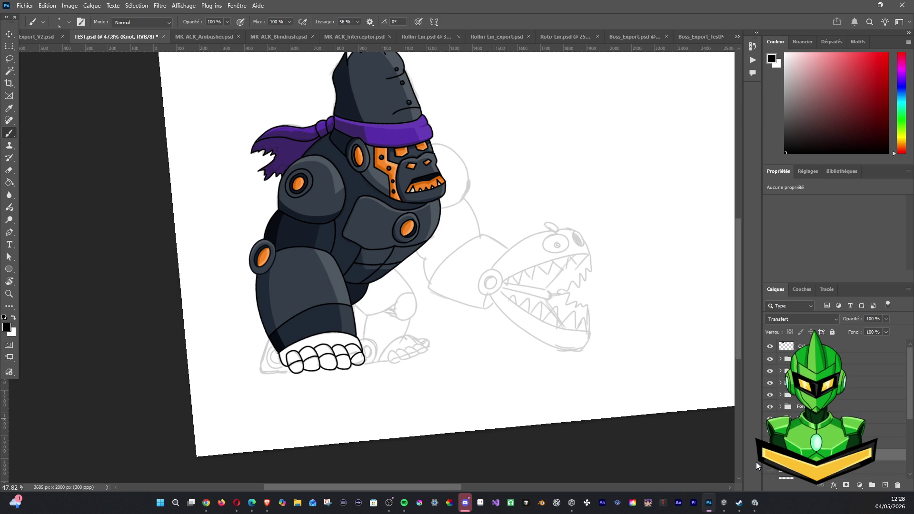
{"action": "scroll", "coordinate": [431, 261], "scroll_direction": "down", "scroll_amount": 2}
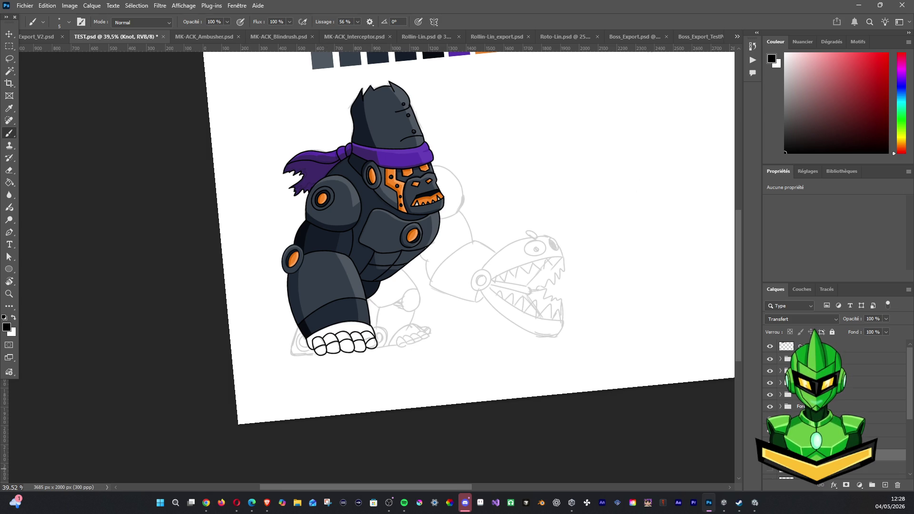
{"action": "scroll", "coordinate": [885, 381], "scroll_direction": "up", "scroll_amount": 3}
Toggle the sketch layer's visibility and add a new empty layer, Calque 114.
{"action": "left_click", "coordinate": [769, 404]}
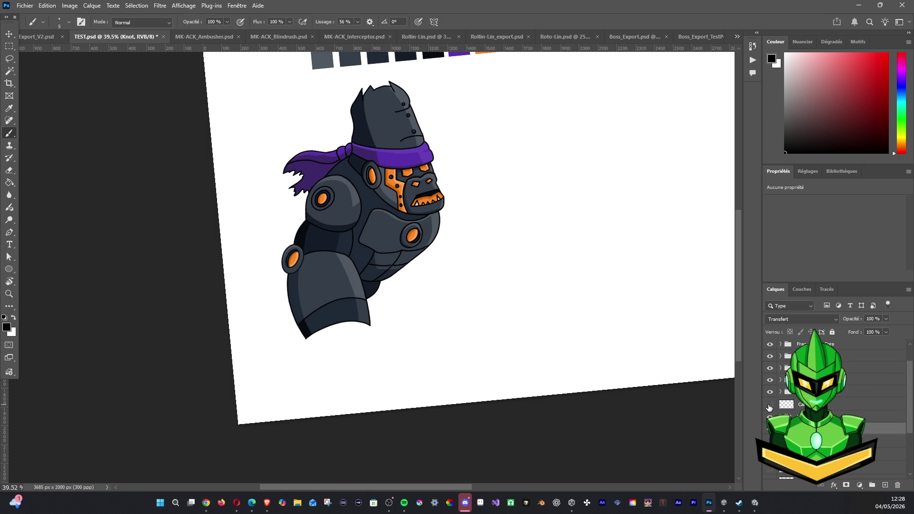
{"action": "left_click", "coordinate": [769, 405]}
{"action": "left_click", "coordinate": [787, 404]}
{"action": "left_click", "coordinate": [770, 405]}
{"action": "left_click", "coordinate": [770, 406]}
{"action": "left_click", "coordinate": [770, 406]}
{"action": "left_click", "coordinate": [770, 406]}
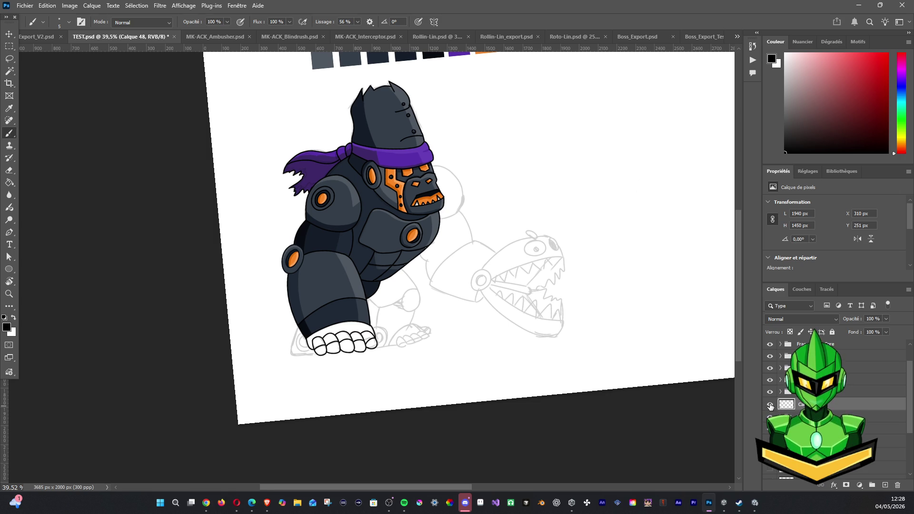
{"action": "left_click", "coordinate": [885, 485]}
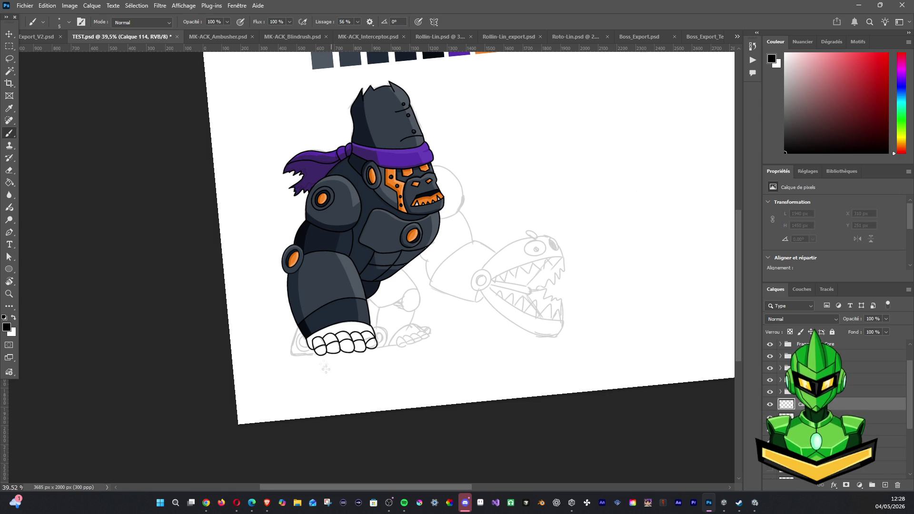
Try 43% layer opacity, restore 100%, and return to the new layer Calque 114.
{"action": "scroll", "coordinate": [265, 410], "scroll_direction": "up", "scroll_amount": 3}
{"action": "mouse_move", "coordinate": [884, 318]}
{"action": "left_mouse_down"}
{"action": "mouse_move", "coordinate": [865, 332]}
{"action": "mouse_move", "coordinate": [888, 329]}
{"action": "mouse_move", "coordinate": [840, 330]}
{"action": "mouse_move", "coordinate": [848, 330]}
{"action": "left_mouse_up"}
{"action": "left_click", "coordinate": [770, 427]}
{"action": "left_click", "coordinate": [885, 416]}
{"action": "left_click", "coordinate": [885, 318]}
{"action": "left_click", "coordinate": [876, 404]}
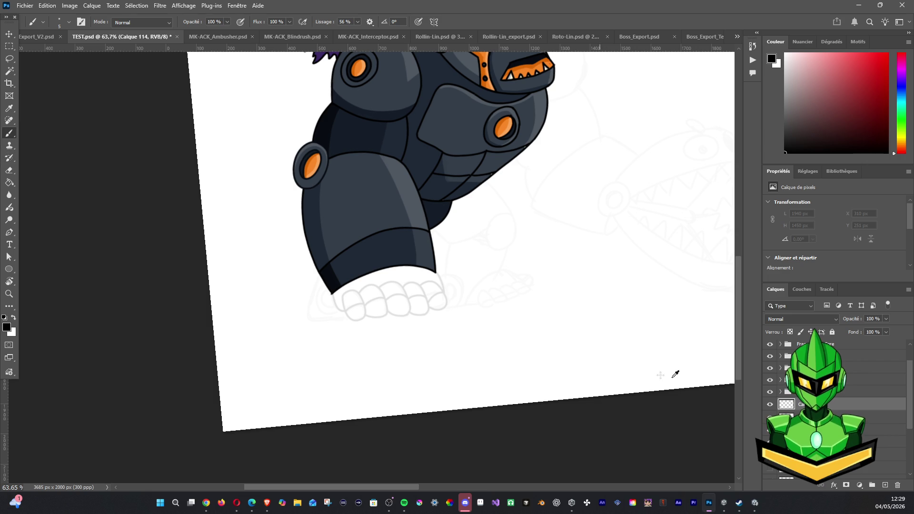
{"action": "key", "text": "alt"}
Extend the arm's lower-left outline, hide the arm armor layer, and sketch the fist's top curve.
{"action": "left_click_drag", "start_coordinate": [332, 293], "coordinate": [347, 310]}
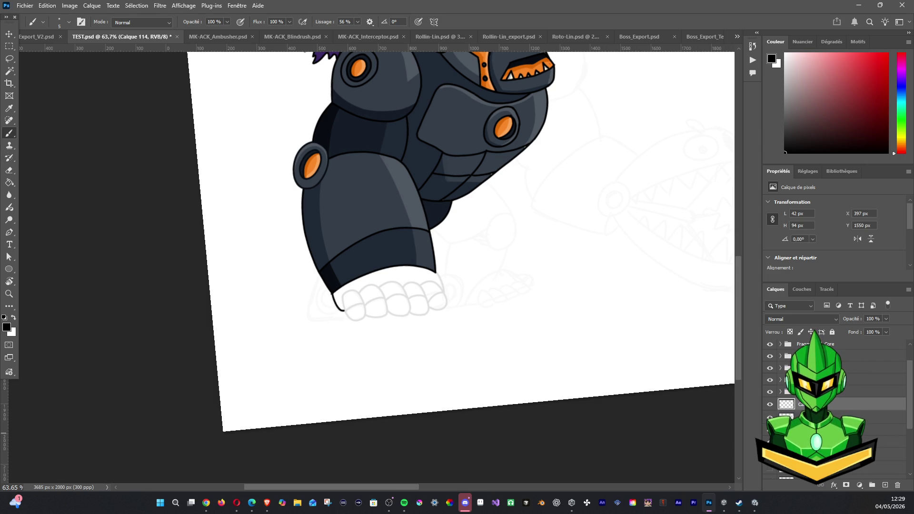
{"action": "left_click", "coordinate": [769, 391]}
{"action": "left_click", "coordinate": [770, 391]}
{"action": "left_click", "coordinate": [770, 380]}
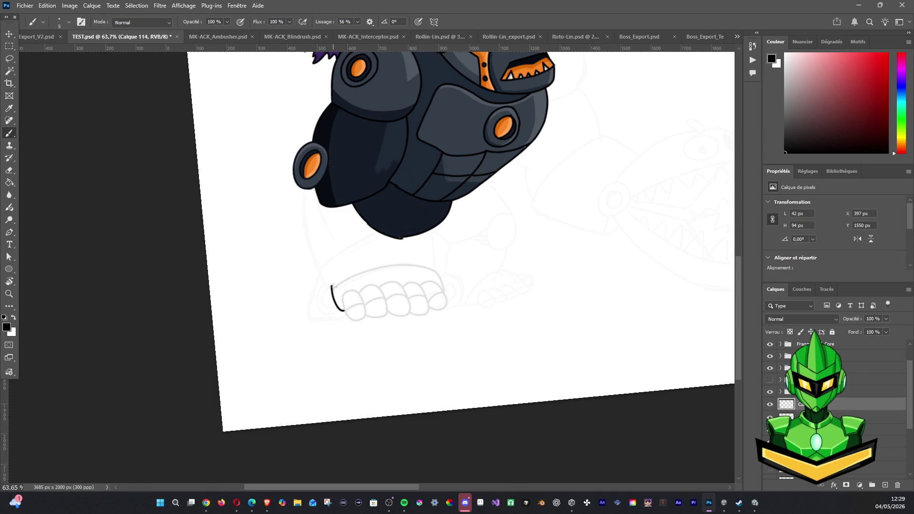
{"action": "mouse_move", "coordinate": [336, 282]}
{"action": "left_mouse_down"}
{"action": "mouse_move", "coordinate": [374, 266]}
{"action": "mouse_move", "coordinate": [431, 269]}
{"action": "left_mouse_up"}
{"action": "key", "text": "ctrl+z"}
{"action": "mouse_move", "coordinate": [332, 285]}
{"action": "left_mouse_down"}
{"action": "mouse_move", "coordinate": [397, 262]}
{"action": "mouse_move", "coordinate": [422, 265]}
{"action": "mouse_move", "coordinate": [327, 291]}
{"action": "left_mouse_up"}
{"action": "key", "text": "ctrl+z"}
Ink the fist's right-side curve and outline the row of rounded fingers.
{"action": "left_click_drag", "start_coordinate": [443, 283], "coordinate": [446, 295]}
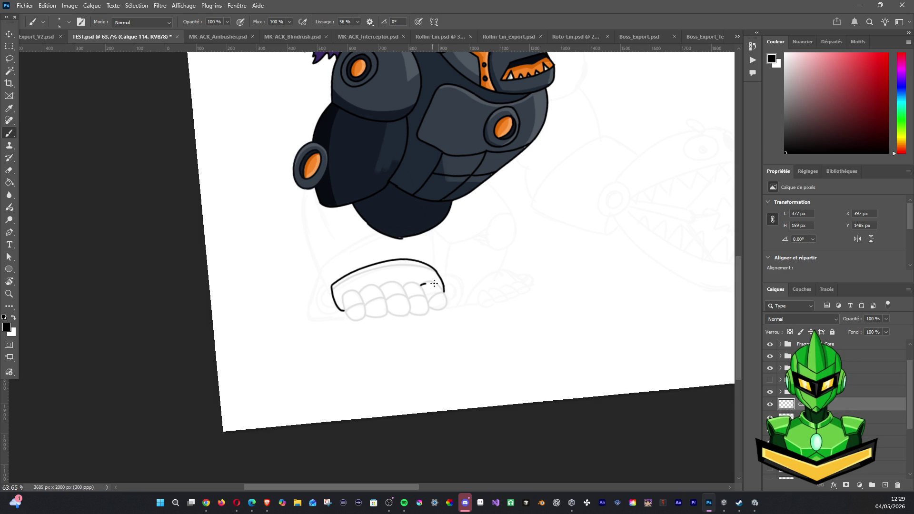
{"action": "left_click_drag", "start_coordinate": [427, 284], "coordinate": [445, 295]}
{"action": "left_click_drag", "start_coordinate": [403, 287], "coordinate": [410, 308]}
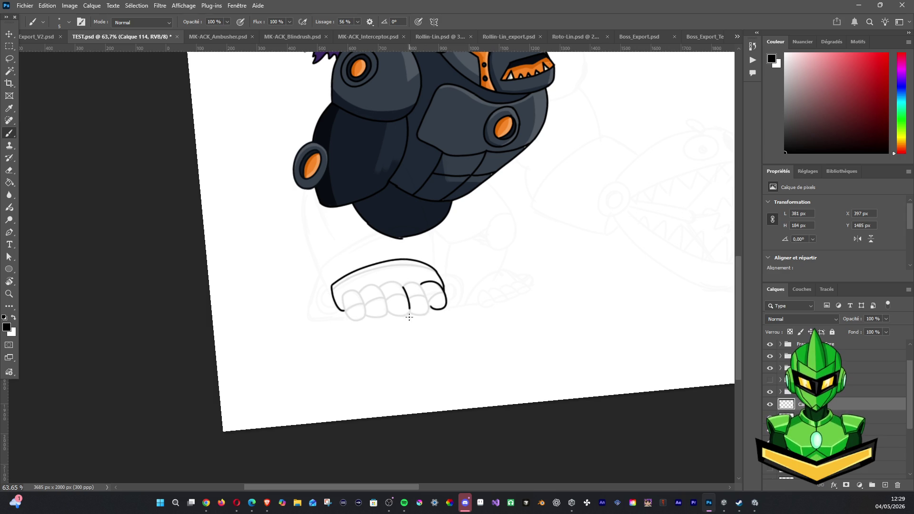
{"action": "key", "text": "ctrl+z"}
{"action": "mouse_move", "coordinate": [344, 311]}
{"action": "left_mouse_down"}
{"action": "mouse_move", "coordinate": [343, 294]}
{"action": "mouse_move", "coordinate": [356, 288]}
{"action": "mouse_move", "coordinate": [368, 312]}
{"action": "mouse_move", "coordinate": [361, 323]}
{"action": "left_mouse_up"}
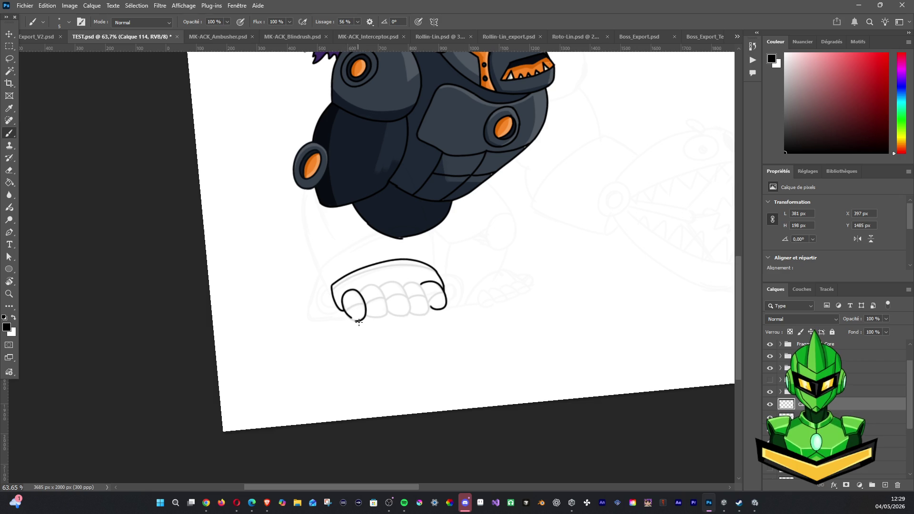
{"action": "mouse_move", "coordinate": [347, 314]}
{"action": "left_mouse_down"}
{"action": "mouse_move", "coordinate": [386, 294]}
{"action": "mouse_move", "coordinate": [390, 318]}
{"action": "mouse_move", "coordinate": [364, 314]}
{"action": "left_mouse_up"}
{"action": "key", "text": "ctrl+z"}
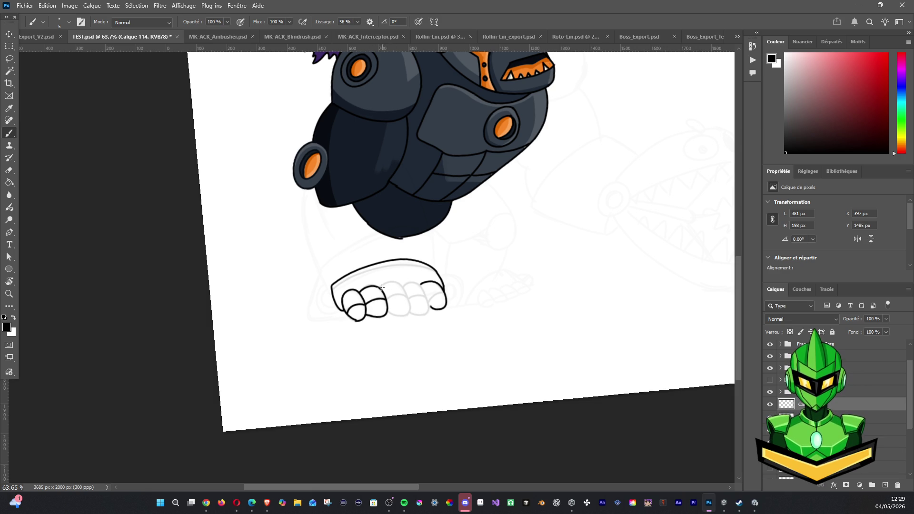
{"action": "left_click_drag", "start_coordinate": [411, 311], "coordinate": [402, 319]}
{"action": "mouse_move", "coordinate": [387, 299]}
{"action": "left_mouse_down"}
{"action": "mouse_move", "coordinate": [424, 289]}
{"action": "mouse_move", "coordinate": [428, 305]}
{"action": "left_mouse_up"}
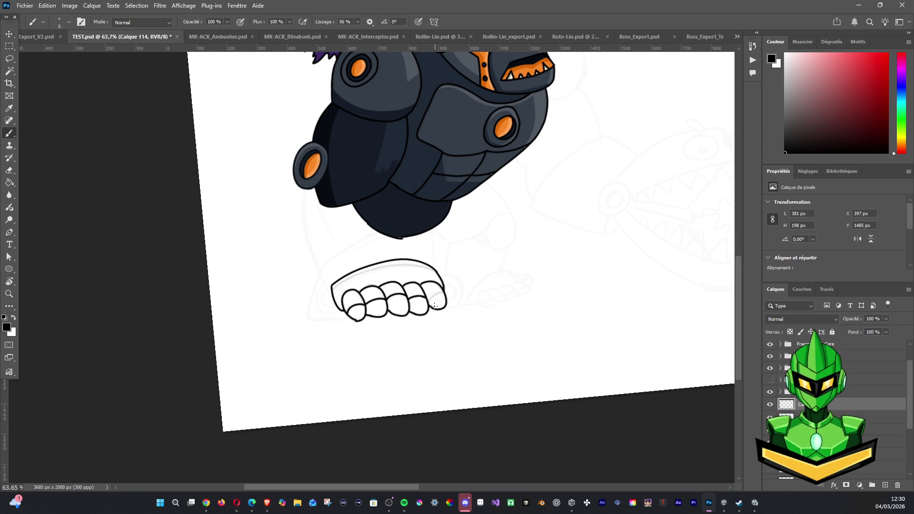
{"action": "left_click_drag", "start_coordinate": [430, 302], "coordinate": [447, 291]}
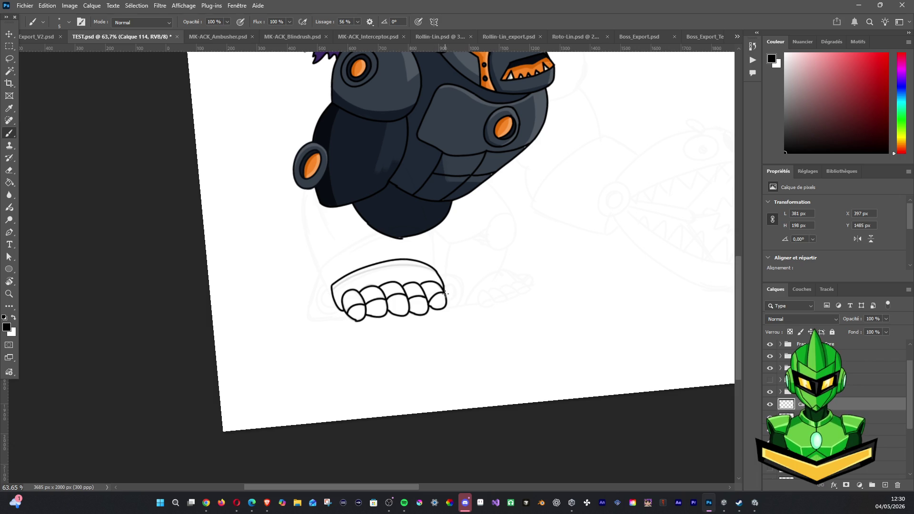
Check the new fist line art and hide the sketch layer Calque 48.
{"action": "scroll", "coordinate": [483, 286], "scroll_direction": "down", "scroll_amount": 3}
{"action": "scroll", "coordinate": [483, 285], "scroll_direction": "down", "scroll_amount": 3}
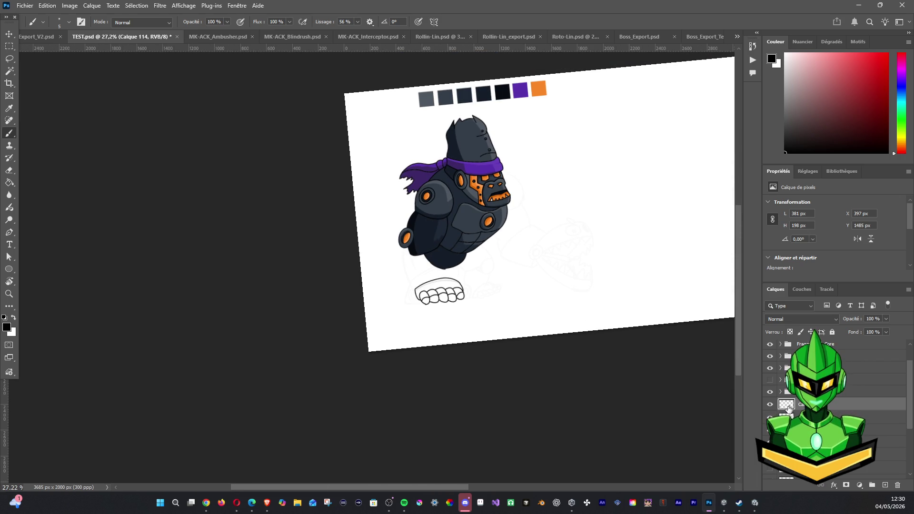
{"action": "left_click", "coordinate": [775, 405]}
{"action": "left_click", "coordinate": [774, 405]}
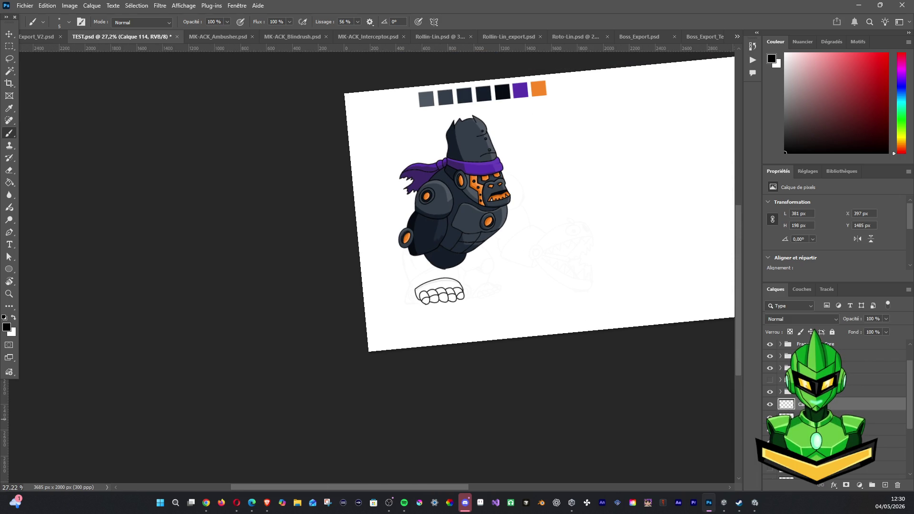
{"action": "left_click", "coordinate": [786, 417]}
{"action": "left_click", "coordinate": [769, 417]}
Raise the sketch layer to 100% opacity, hide it, and select the line art Calque 114.
{"action": "left_click", "coordinate": [770, 417]}
{"action": "left_click", "coordinate": [886, 318]}
{"action": "left_click_drag", "start_coordinate": [883, 330], "coordinate": [907, 330]}
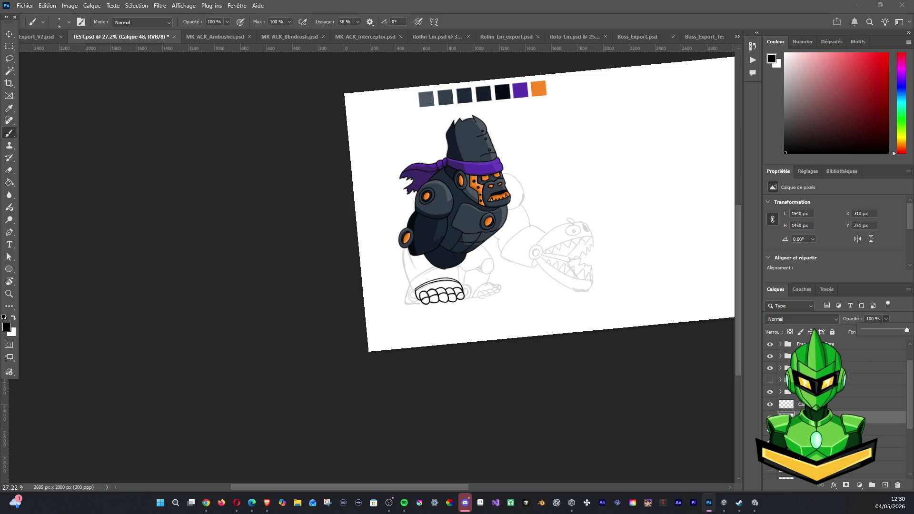
{"action": "left_click", "coordinate": [770, 417]}
{"action": "left_click", "coordinate": [783, 404]}
{"action": "left_click", "coordinate": [770, 379]}
{"action": "left_click", "coordinate": [770, 379]}
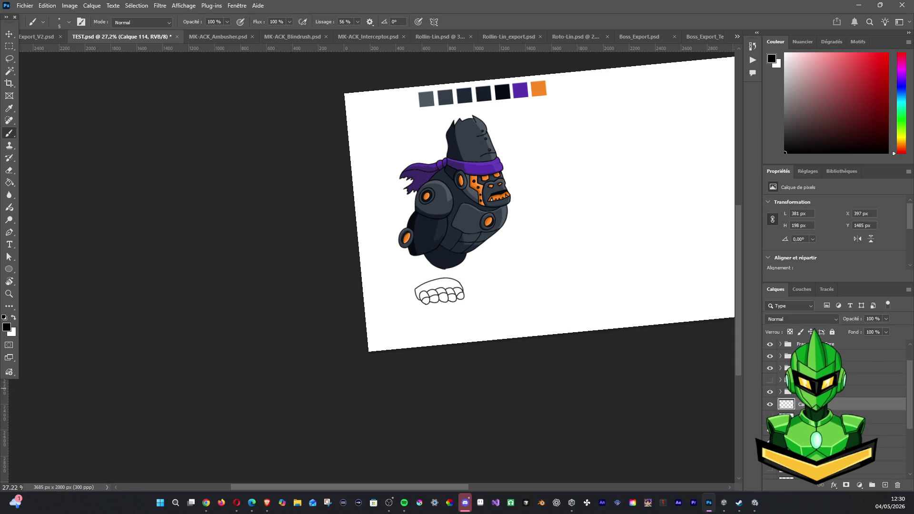
{"action": "scroll", "coordinate": [570, 351], "scroll_direction": "up", "scroll_amount": 2}
{"action": "scroll", "coordinate": [540, 347], "scroll_direction": "up", "scroll_amount": 2}
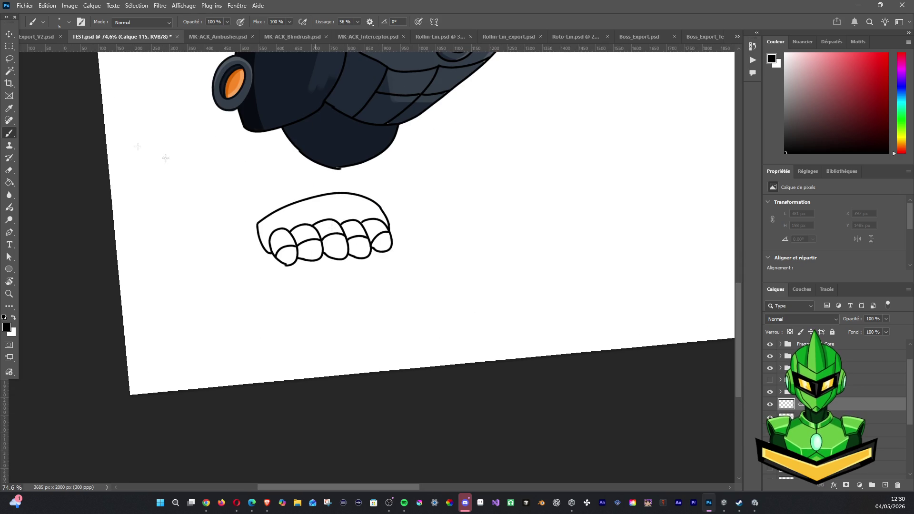
Choose the Magic Wand and move the line art layer above Calque 115.
{"action": "left_click", "coordinate": [9, 72]}
{"action": "left_click", "coordinate": [792, 415], "text": "ctrl"}
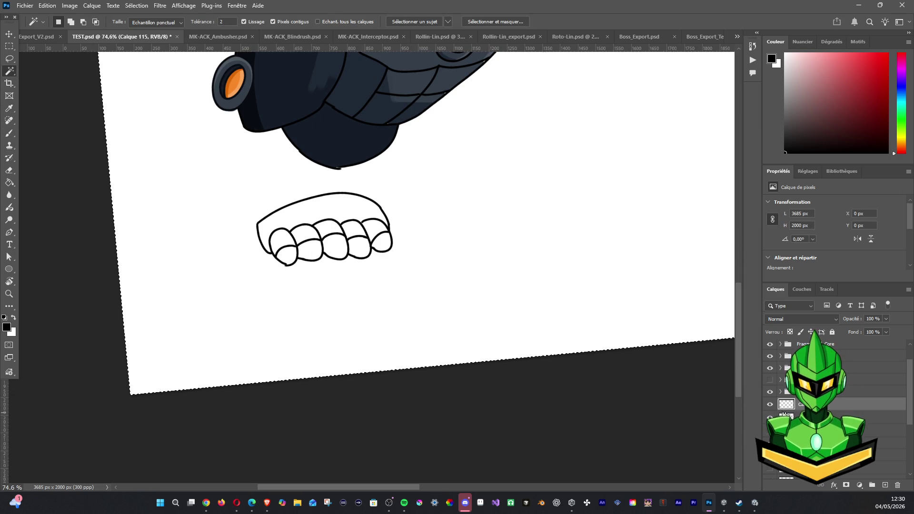
{"action": "left_click_drag", "start_coordinate": [792, 414], "coordinate": [787, 402]}
{"action": "key", "text": "ctrl+d"}
{"action": "left_click", "coordinate": [770, 405]}
{"action": "left_click", "coordinate": [770, 405]}
Select the area inside the fist's top outline and sample the armor's dark grey.
{"action": "left_click", "coordinate": [287, 220]}
{"action": "left_click", "coordinate": [12, 132]}
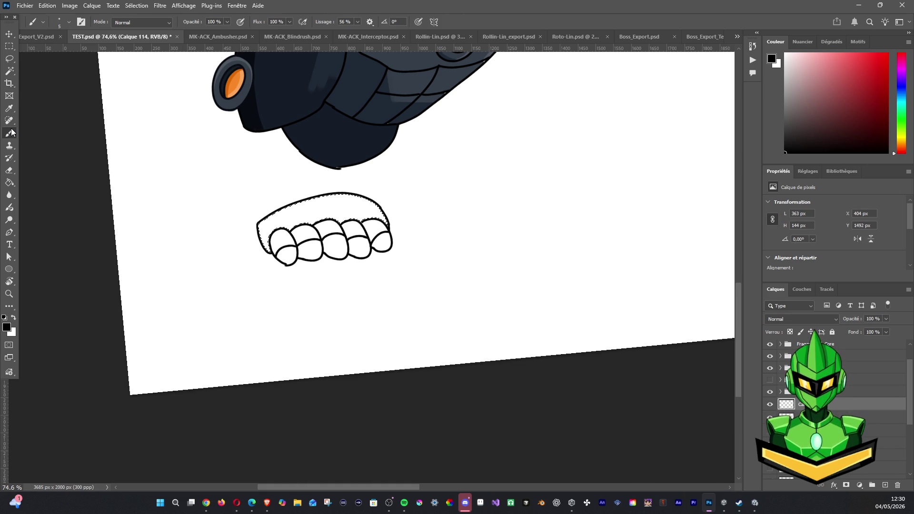
{"action": "scroll", "coordinate": [238, 181], "scroll_direction": "down", "scroll_amount": 3, "text": "alt"}
{"action": "scroll", "coordinate": [251, 184], "scroll_direction": "down", "scroll_amount": 1, "text": "alt"}
{"action": "left_click", "coordinate": [312, 102], "text": "alt"}
{"action": "left_click_drag", "start_coordinate": [378, 219], "coordinate": [521, 331]}
Fill the selection with dark grey on Calque 115, then return to Calque 114.
{"action": "left_click", "coordinate": [781, 416]}
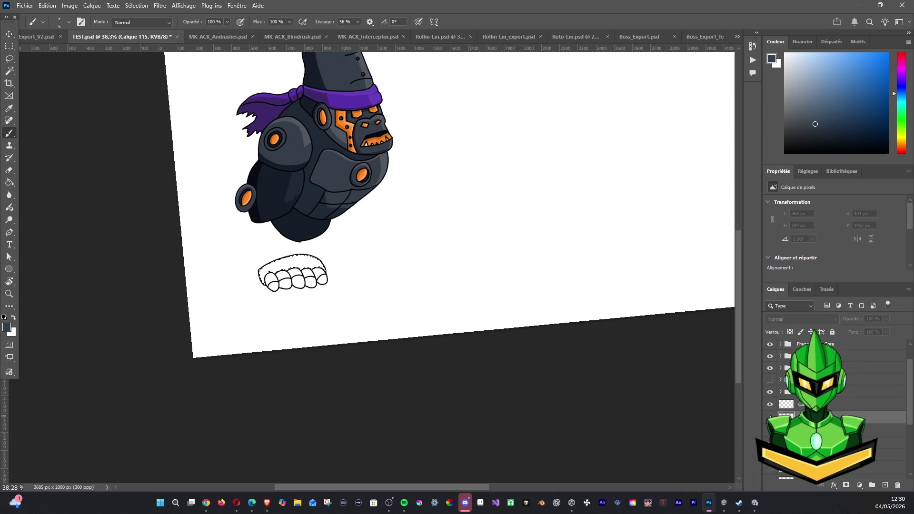
{"action": "key", "text": "alt+BackSpace"}
{"action": "key", "text": "d"}
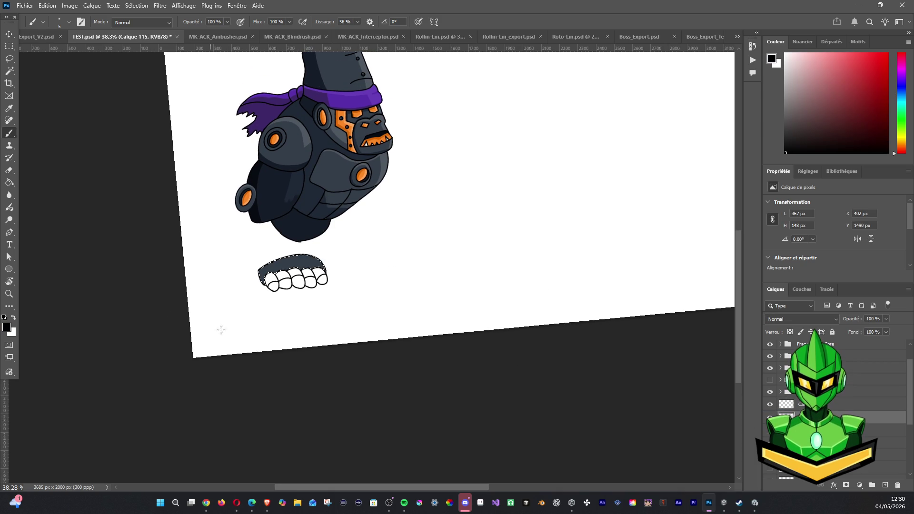
{"action": "key", "text": "alt+bracketright"}
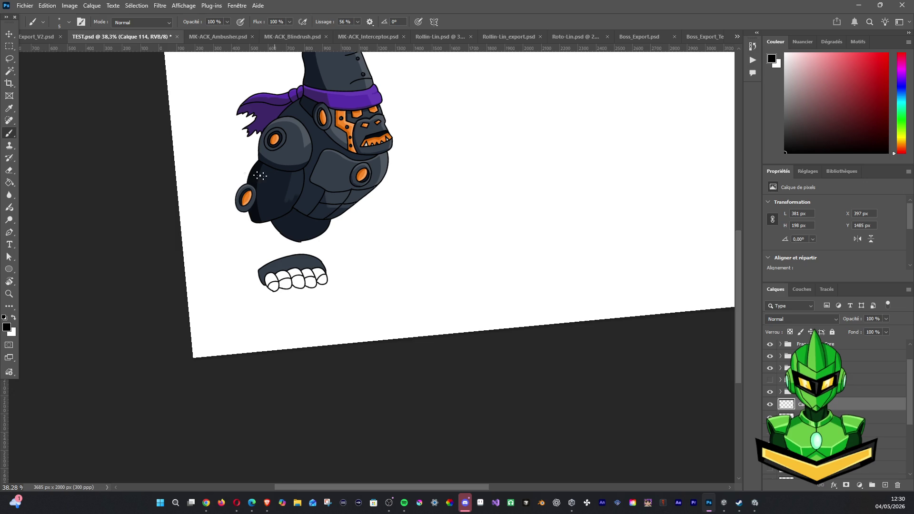
{"action": "scroll", "coordinate": [219, 175], "scroll_direction": "up", "scroll_amount": 1, "text": "alt"}
{"action": "left_click", "coordinate": [319, 291], "text": "alt"}
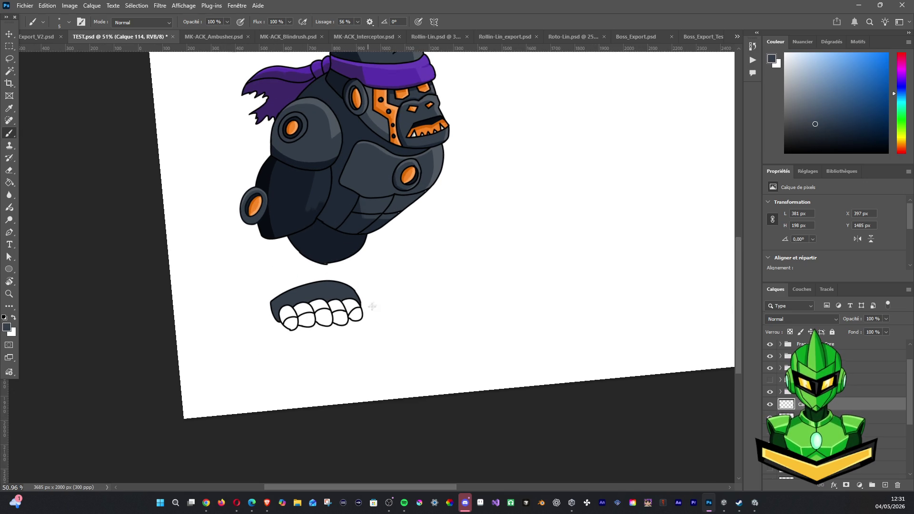
Show the arm armor layer again and add a new empty layer above Calque 115.
{"action": "left_click", "coordinate": [769, 379]}
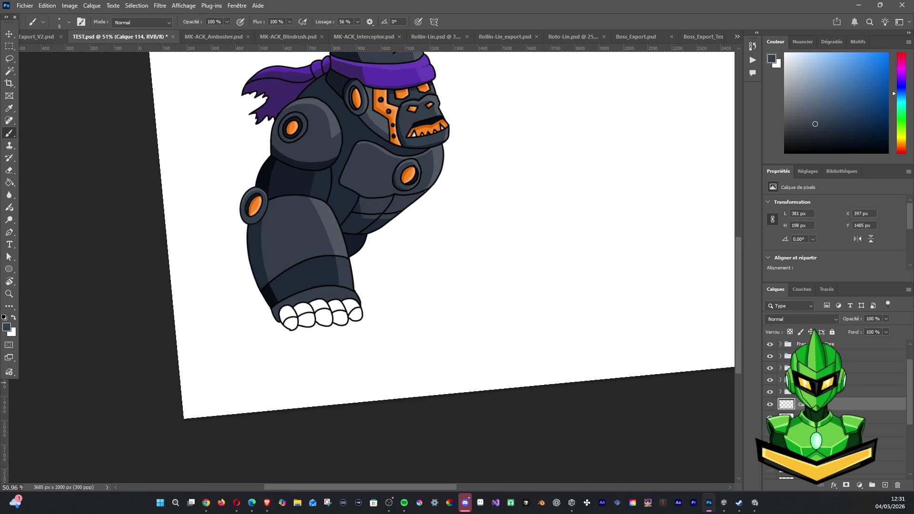
{"action": "left_click", "coordinate": [818, 417]}
{"action": "left_click", "coordinate": [885, 485]}
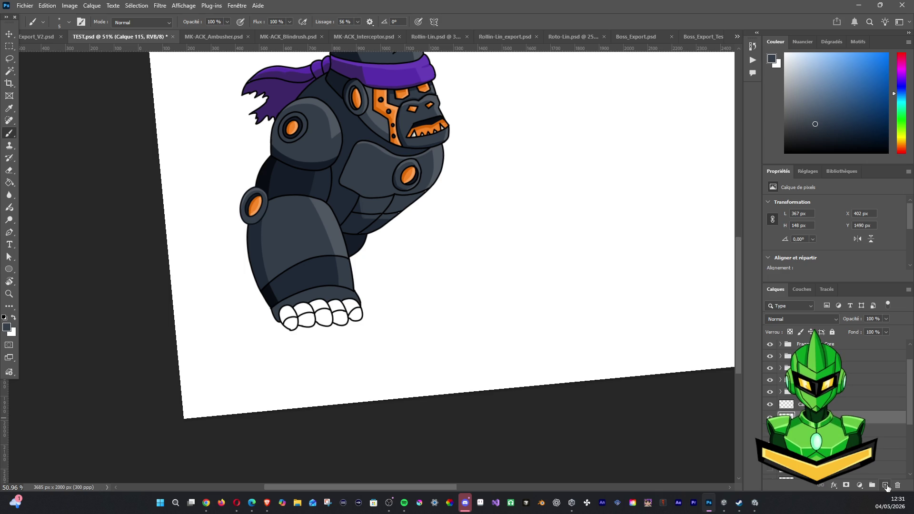
{"action": "left_click", "coordinate": [770, 404]}
{"action": "left_click", "coordinate": [770, 404]}
Magic Wand-select all five white fingers of the gorilla's fist.
{"action": "left_click", "coordinate": [9, 71]}
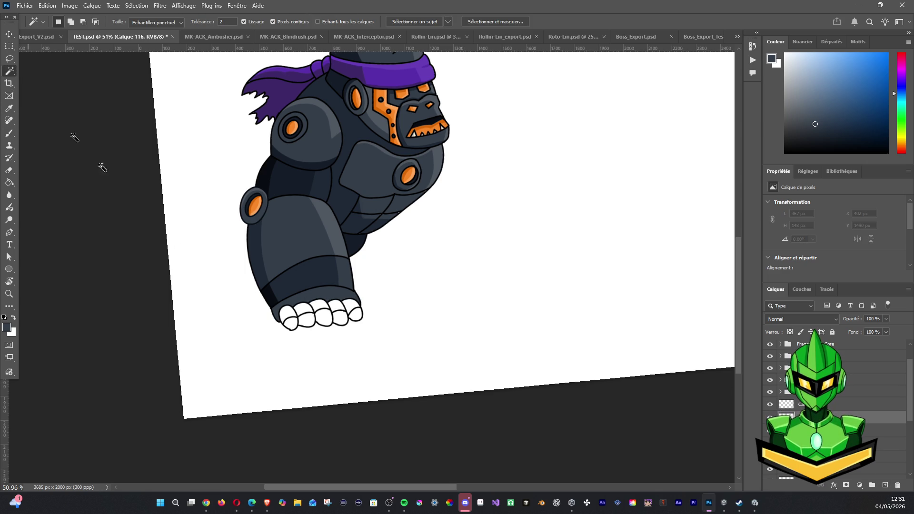
{"action": "left_click", "coordinate": [292, 319]}
{"action": "left_click", "coordinate": [292, 319], "text": "alt"}
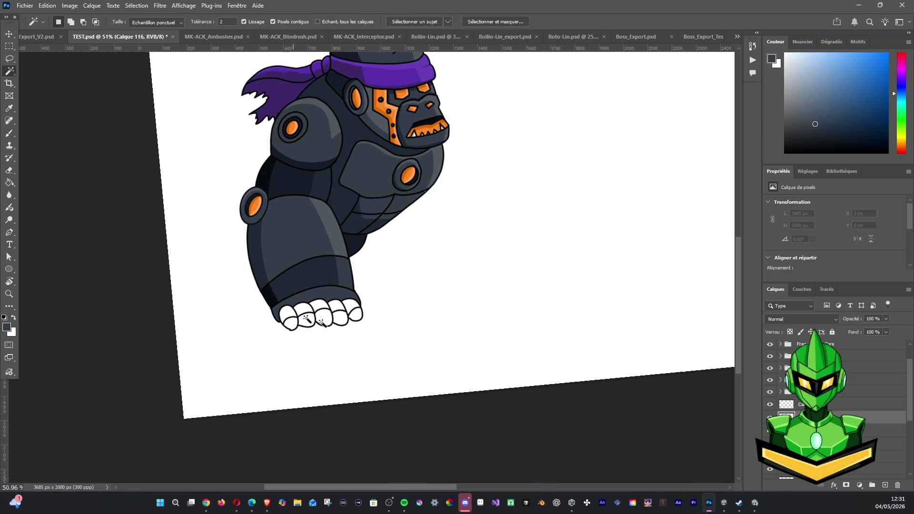
{"action": "left_click", "coordinate": [803, 405]}
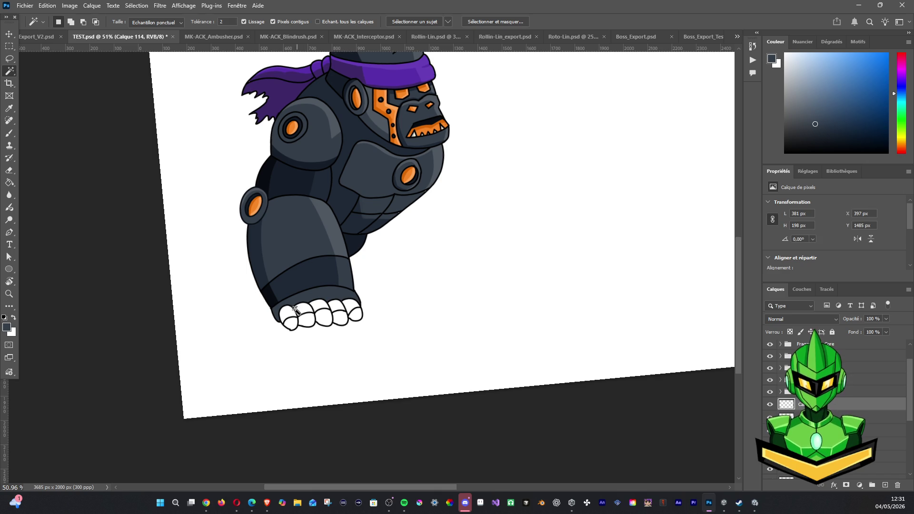
{"action": "left_click", "coordinate": [295, 324], "text": "shift"}
{"action": "left_click", "coordinate": [307, 318], "text": "shift"}
{"action": "left_click", "coordinate": [324, 317], "text": "shift"}
{"action": "left_click", "coordinate": [341, 318], "text": "shift"}
{"action": "left_click", "coordinate": [355, 313], "text": "shift"}
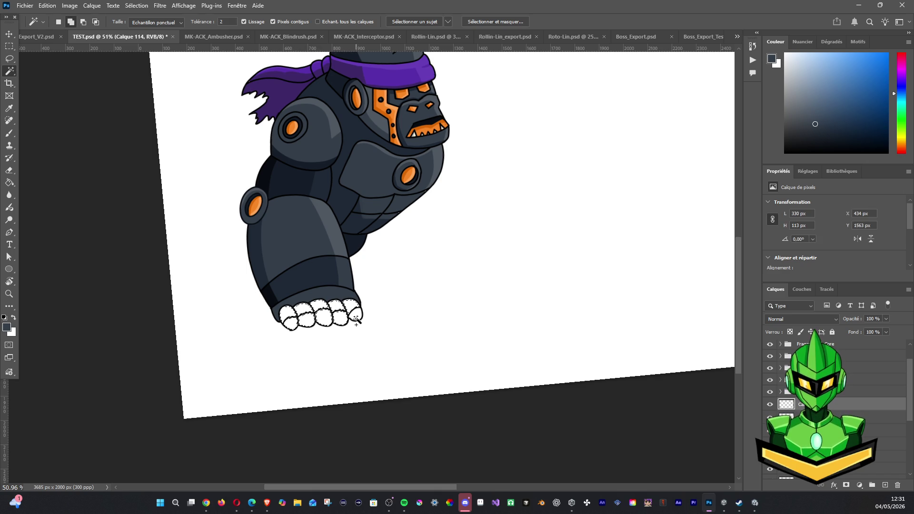
Fill the selected fingers with dark grey sampled from the arm, then deselect.
{"action": "left_click", "coordinate": [9, 133]}
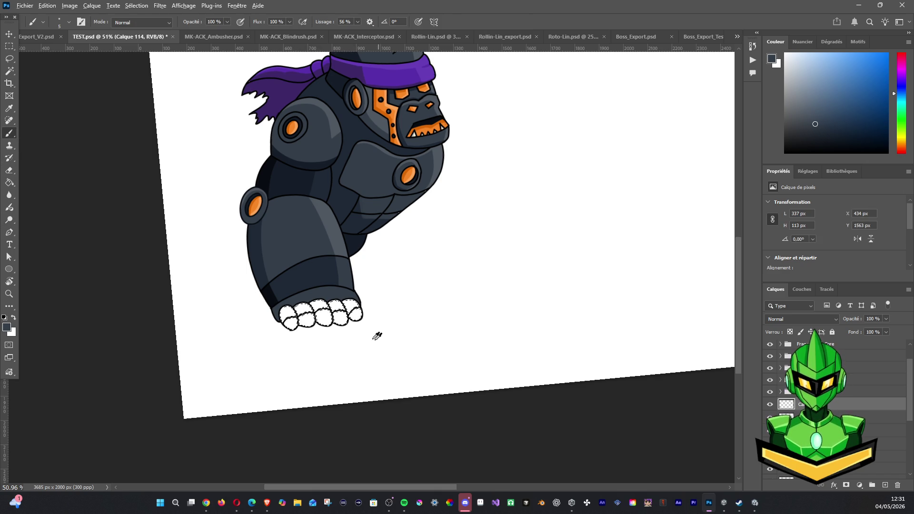
{"action": "left_click", "coordinate": [316, 281], "text": "alt"}
{"action": "key", "text": "ctrl+shift+alt+n"}
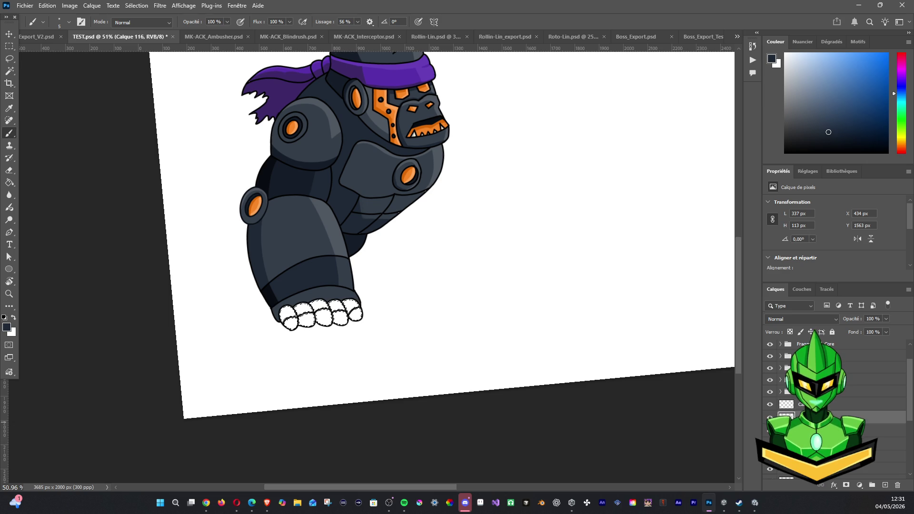
{"action": "key", "text": "alt+BackSpace"}
{"action": "key", "text": "ctrl+d"}
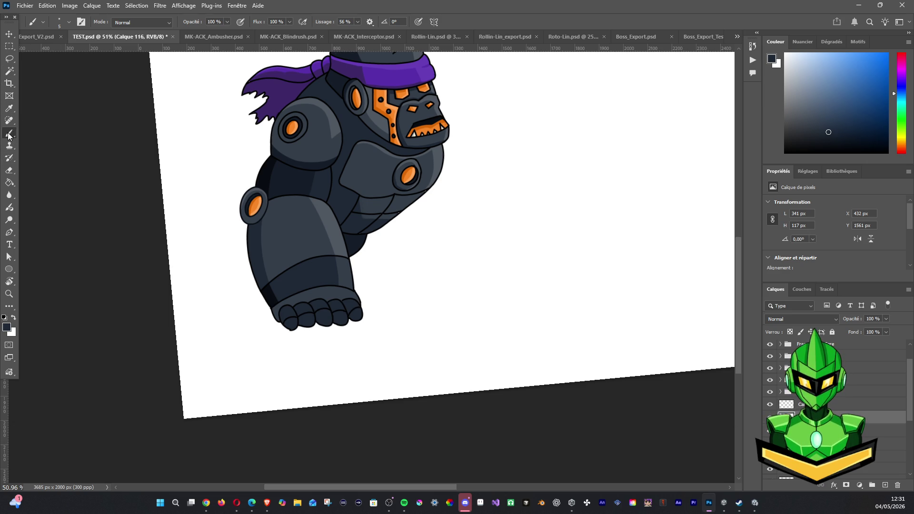
{"action": "left_click", "coordinate": [336, 289], "text": "alt"}
On a new layer, paint dark grey shading strokes along the forearm with a 20 px brush.
{"action": "left_click", "coordinate": [885, 486]}
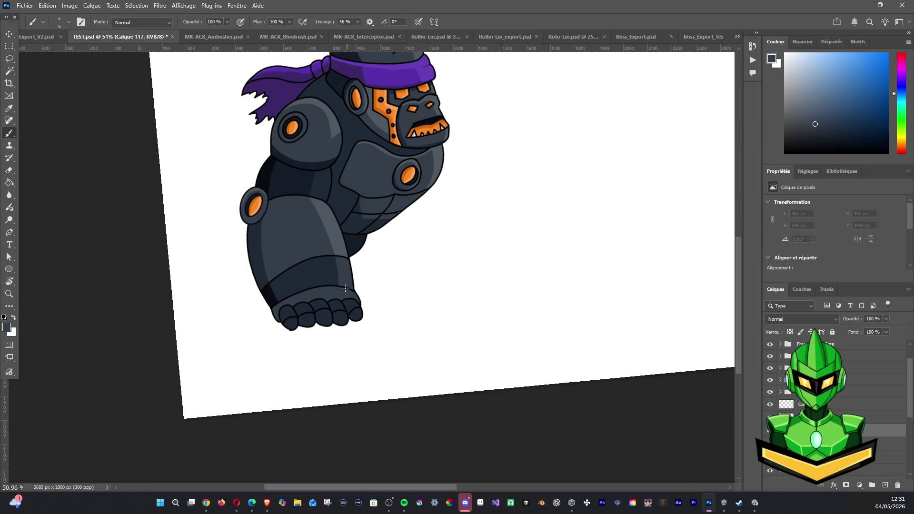
{"action": "left_click_drag", "start_coordinate": [342, 321], "coordinate": [347, 288]}
{"action": "left_click", "coordinate": [69, 22]}
{"action": "left_click_drag", "start_coordinate": [56, 52], "coordinate": [58, 53]}
{"action": "type", "text": "20"}
{"action": "key", "text": "Return"}
{"action": "left_click", "coordinate": [338, 224], "text": "alt"}
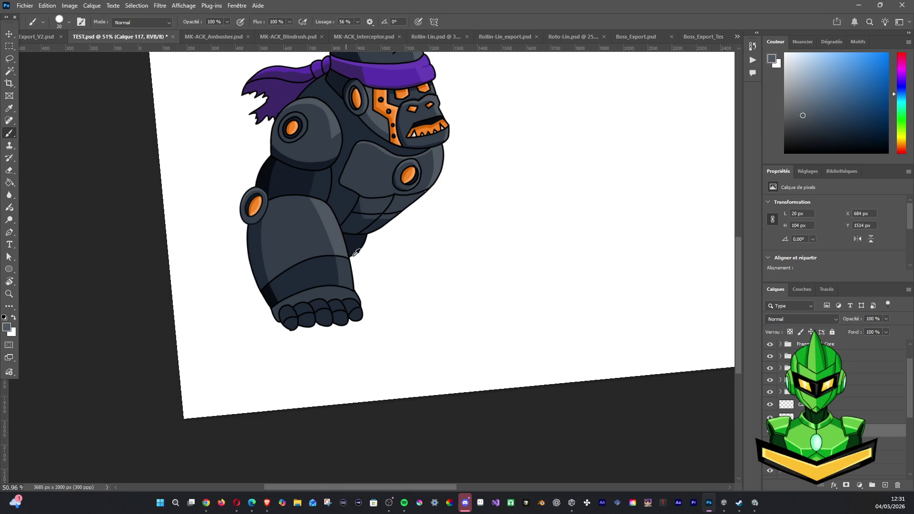
{"action": "left_click_drag", "start_coordinate": [342, 288], "coordinate": [358, 298]}
On another new layer, paint a dark grey shading stroke across the fist's knuckles.
{"action": "left_click", "coordinate": [276, 300], "text": "alt"}
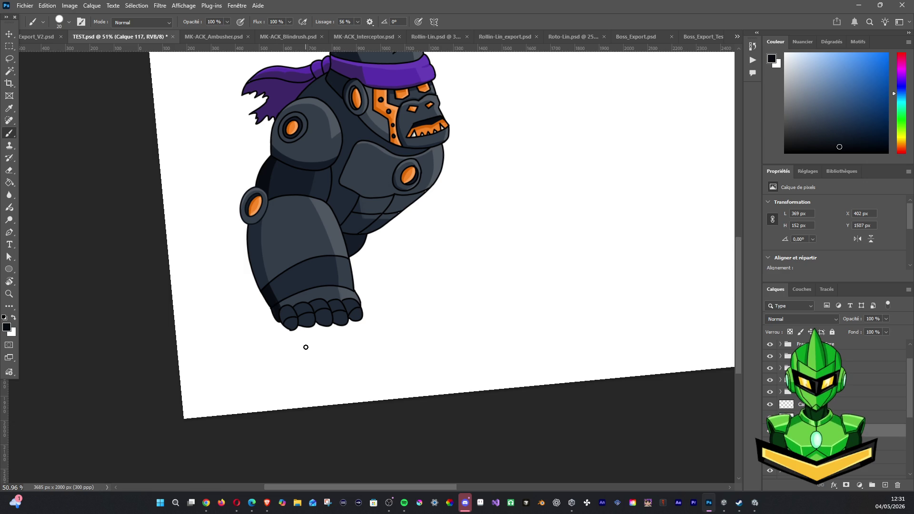
{"action": "left_click", "coordinate": [885, 485]}
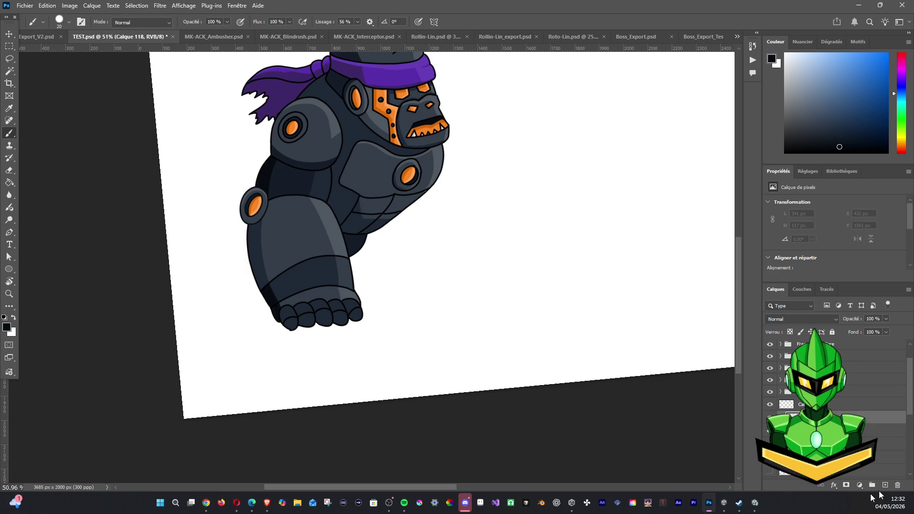
{"action": "left_click", "coordinate": [338, 295], "text": "alt"}
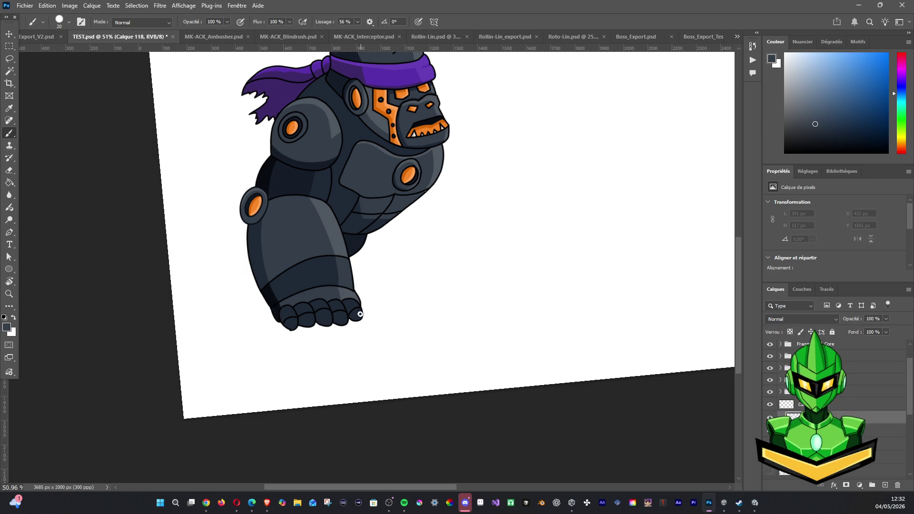
{"action": "mouse_move", "coordinate": [355, 306]}
{"action": "left_mouse_down"}
{"action": "mouse_move", "coordinate": [362, 317]}
{"action": "mouse_move", "coordinate": [337, 314]}
{"action": "mouse_move", "coordinate": [316, 327]}
{"action": "mouse_move", "coordinate": [286, 307]}
{"action": "left_mouse_up"}
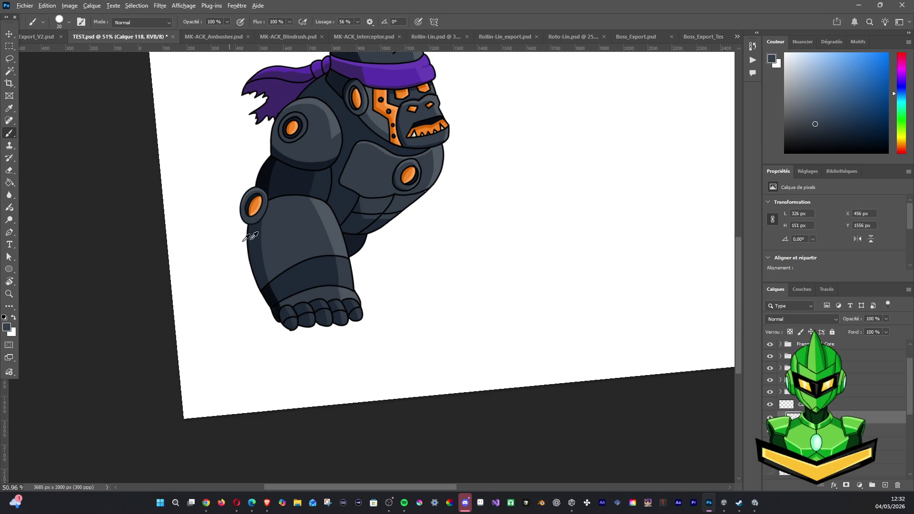
{"action": "scroll", "coordinate": [234, 246], "scroll_direction": "down", "scroll_amount": 1}
{"action": "scroll", "coordinate": [323, 253], "scroll_direction": "down", "scroll_amount": 1}
{"action": "scroll", "coordinate": [357, 260], "scroll_direction": "down", "scroll_amount": 1}
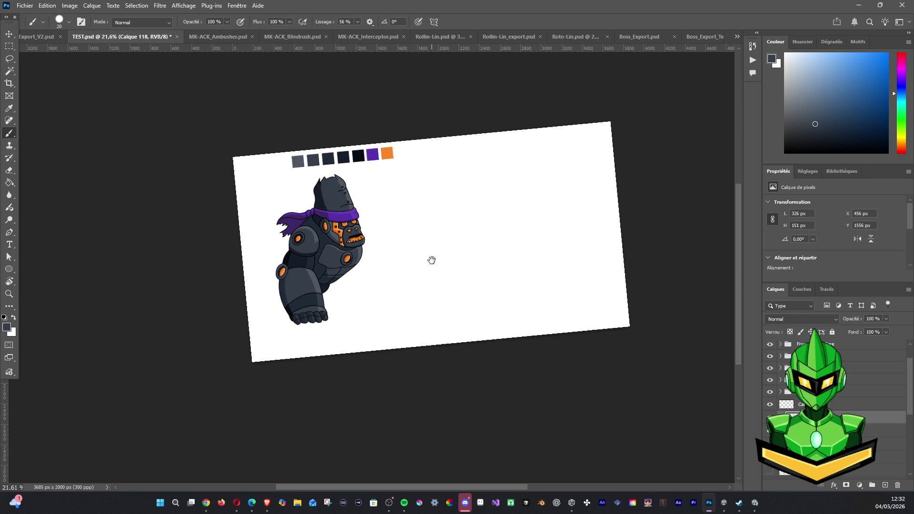
Straighten the rotated canvas view and save the drawing as G1RL_V2.psd.
{"action": "key", "text": "r"}
{"action": "left_click_drag", "start_coordinate": [426, 247], "coordinate": [409, 246]}
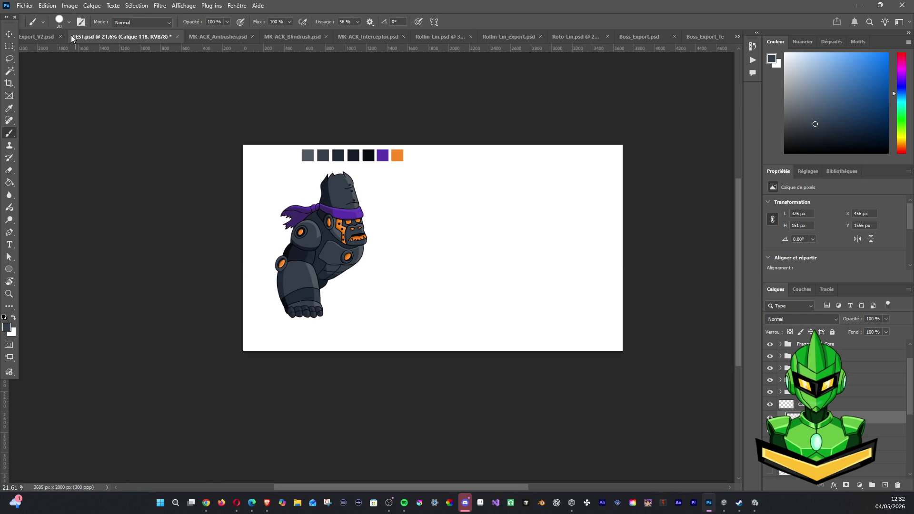
{"action": "left_click", "coordinate": [24, 6]}
{"action": "left_click", "coordinate": [72, 122]}
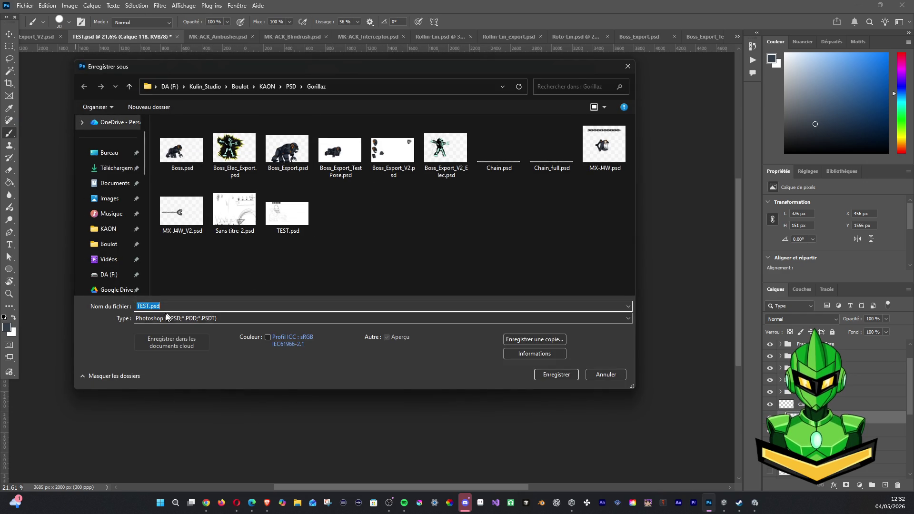
{"action": "type", "text": "G1RL"}
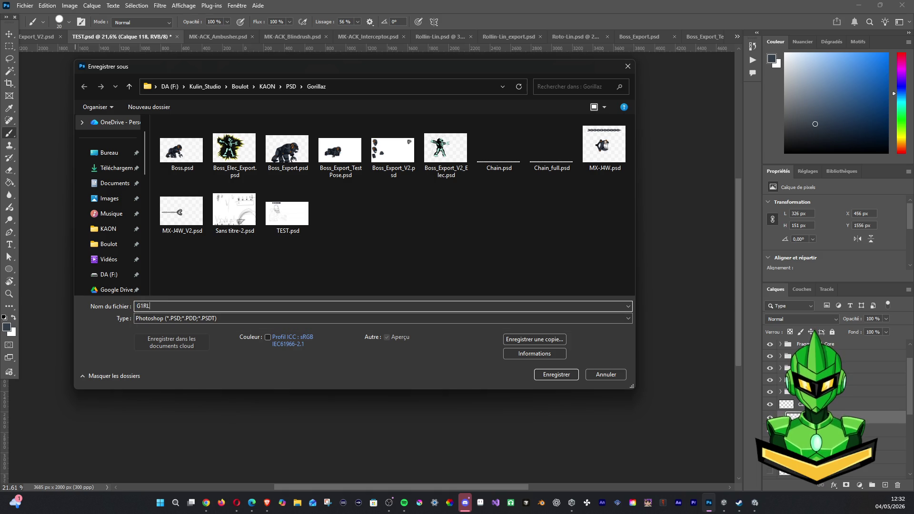
{"action": "type", "text": "_V2"}
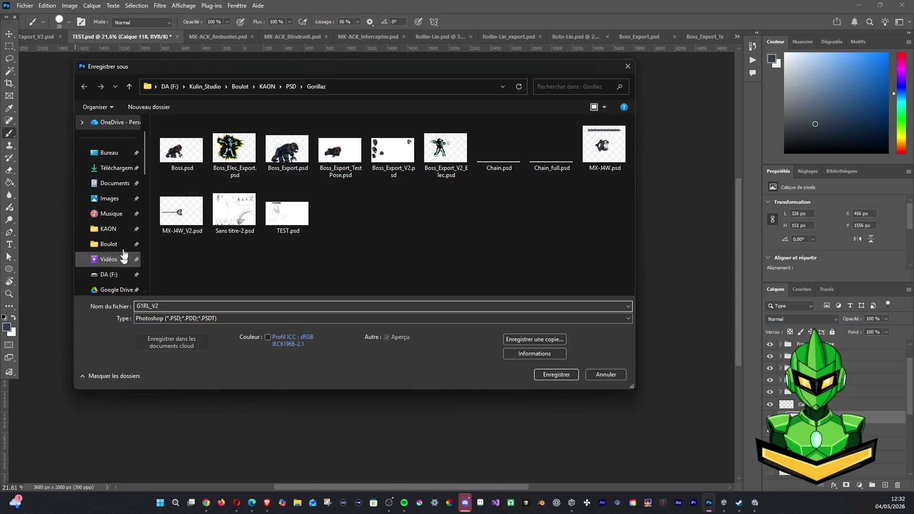
{"action": "left_click", "coordinate": [552, 376]}
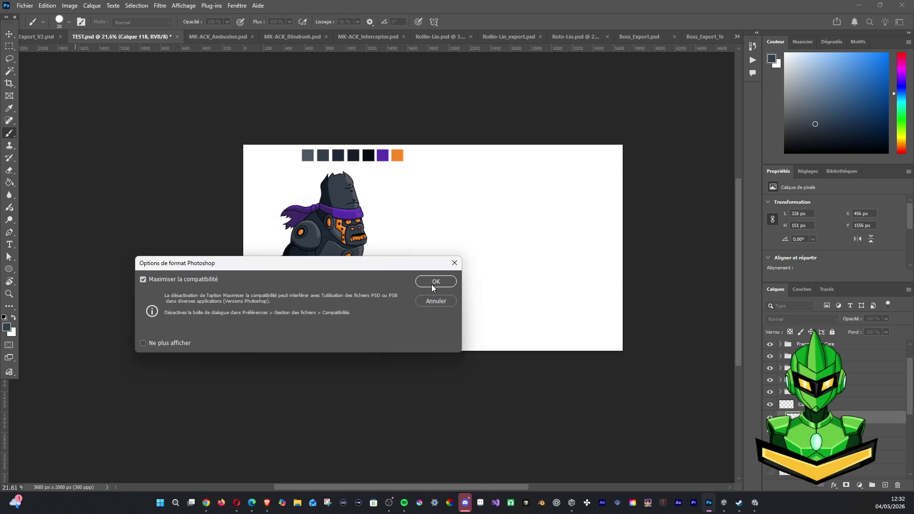
{"action": "left_click", "coordinate": [432, 283]}
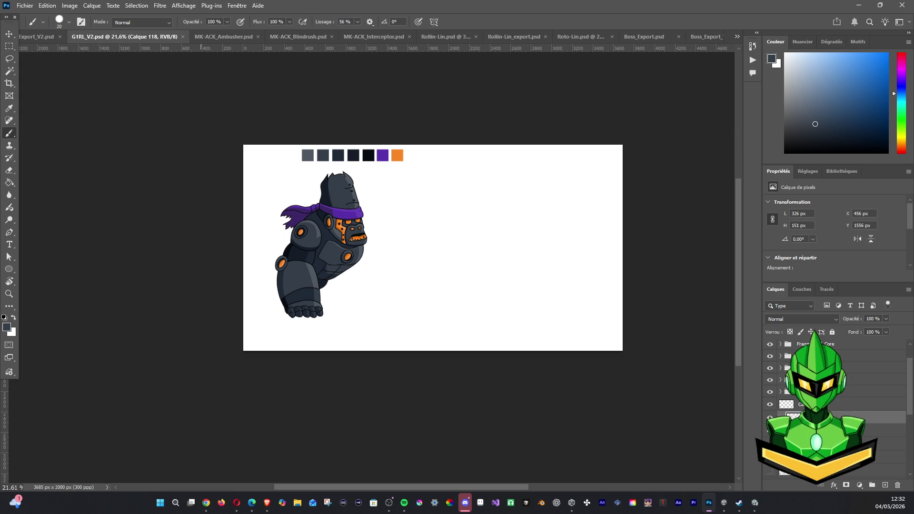
{"action": "left_click", "coordinate": [206, 503]}
{"action": "left_click", "coordinate": [206, 503]}
Maximise the browser, play the indie-games video fullscreen and rewind it a few seconds.
{"action": "left_click_drag", "start_coordinate": [497, 7], "coordinate": [497, 324]}
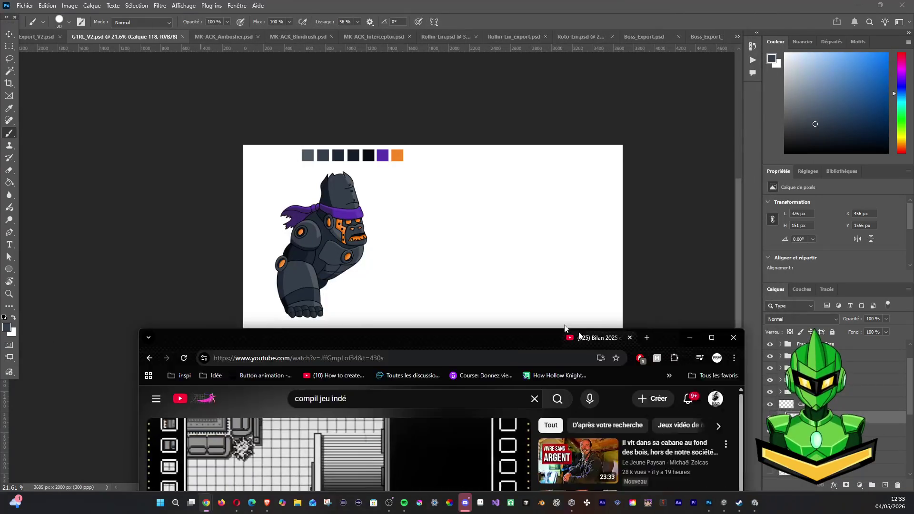
{"action": "double_click", "coordinate": [496, 321]}
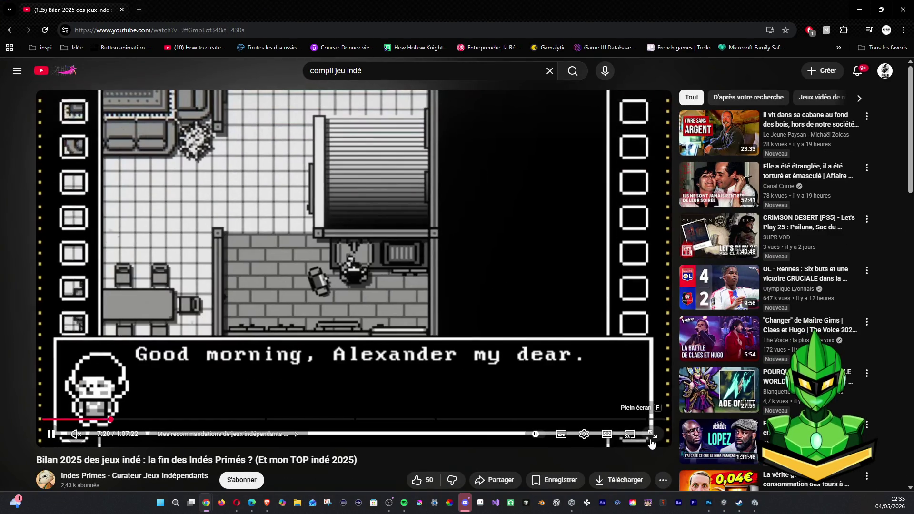
{"action": "left_click", "coordinate": [647, 434]}
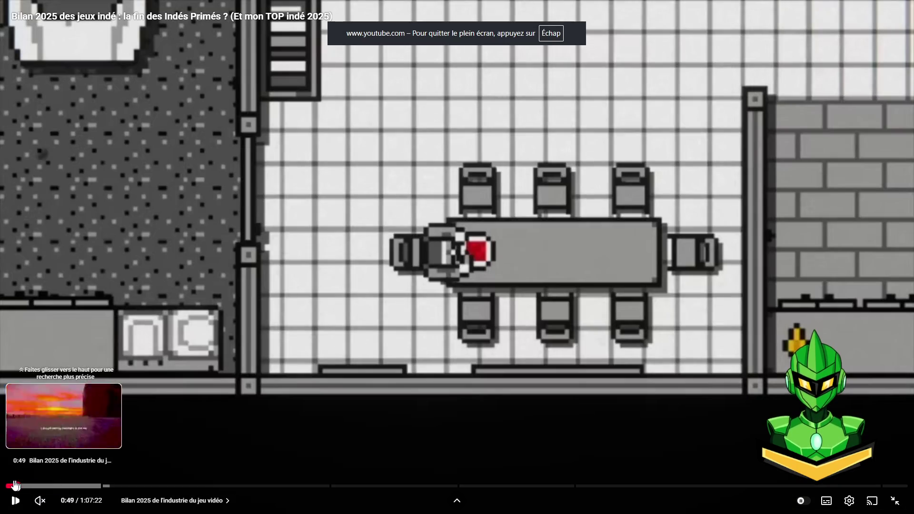
{"action": "left_click_drag", "start_coordinate": [68, 489], "coordinate": [103, 490]}
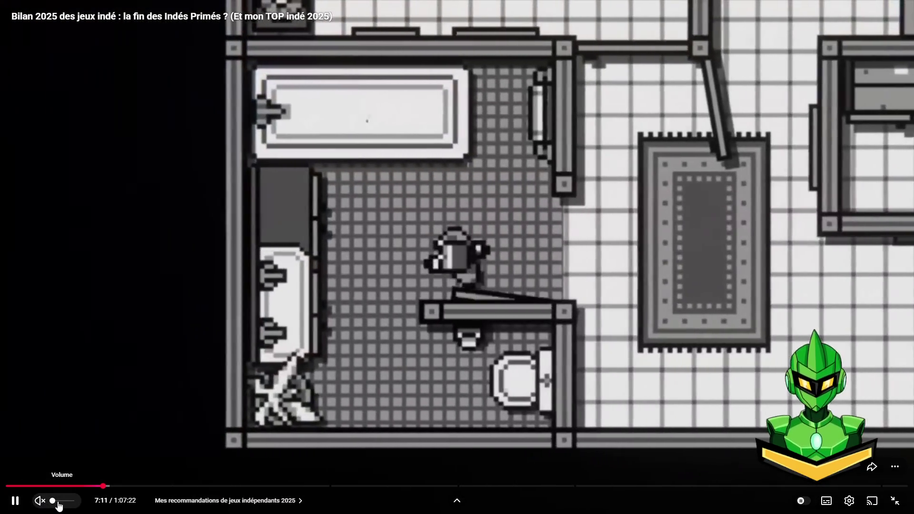
Lower the video volume and leave the sound muted.
{"action": "left_click", "coordinate": [56, 501]}
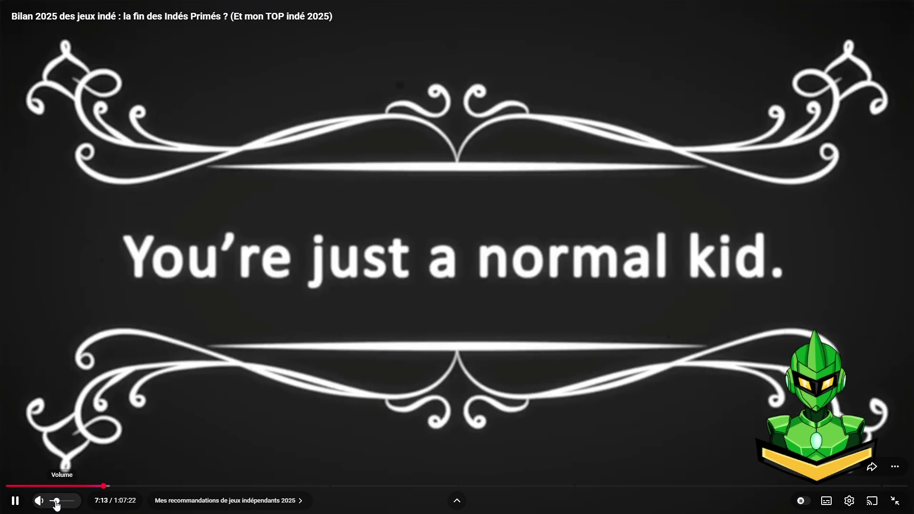
{"action": "left_click_drag", "start_coordinate": [56, 501], "coordinate": [50, 501]}
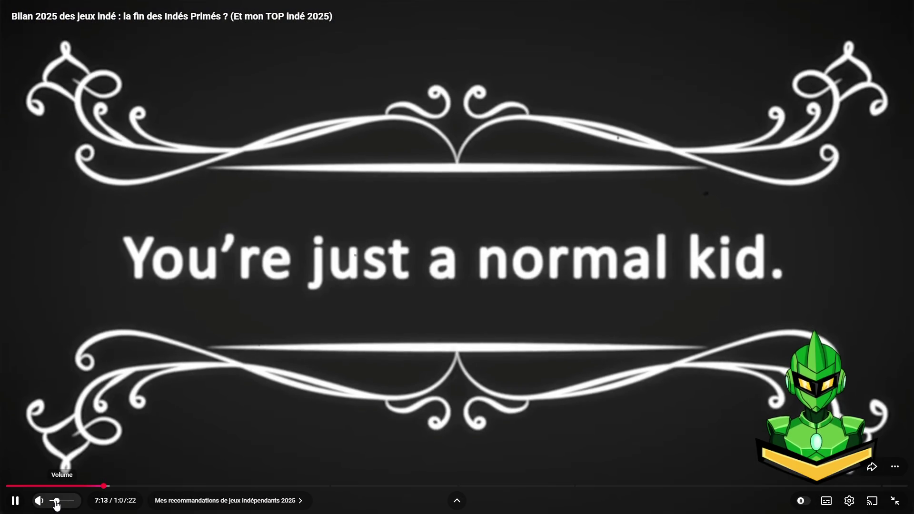
{"action": "left_click", "coordinate": [48, 502]}
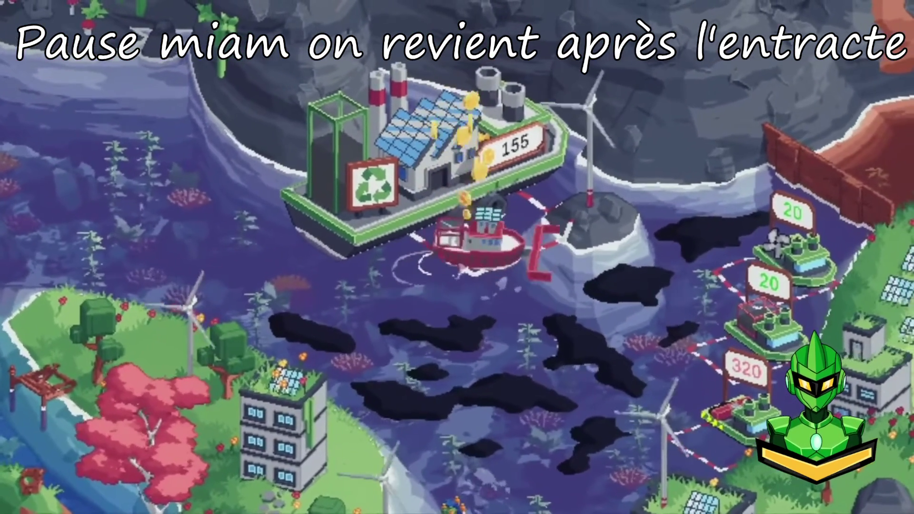
{"action": "key", "text": "e"}
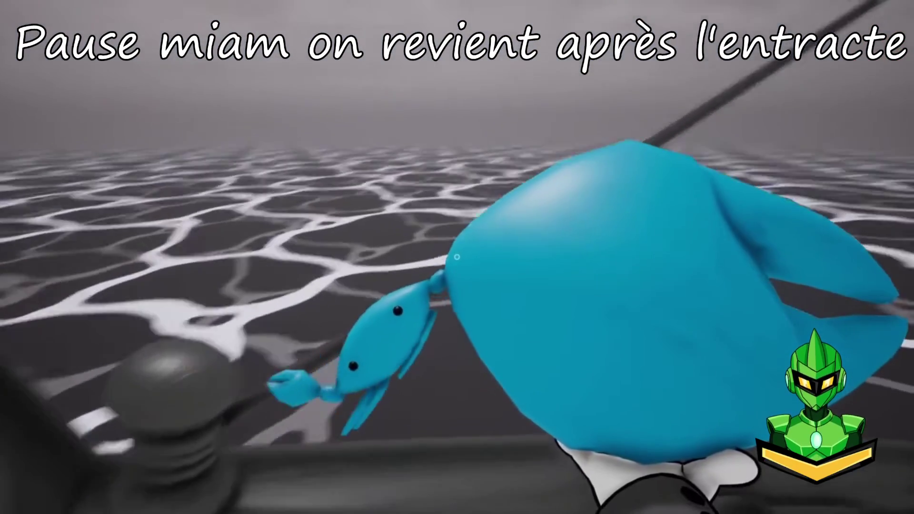